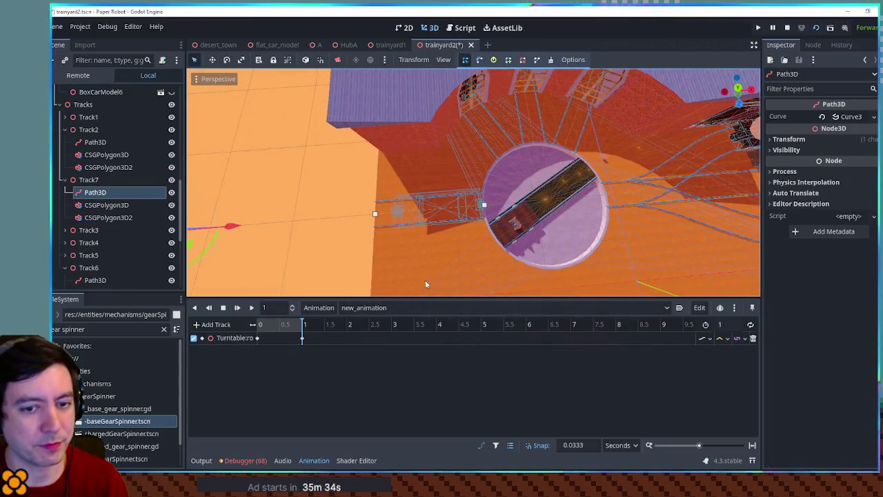
Step: Inspect the turntable and its AnimationPlayer, then select Track7's Path3D
drag(425, 280, 483, 222)
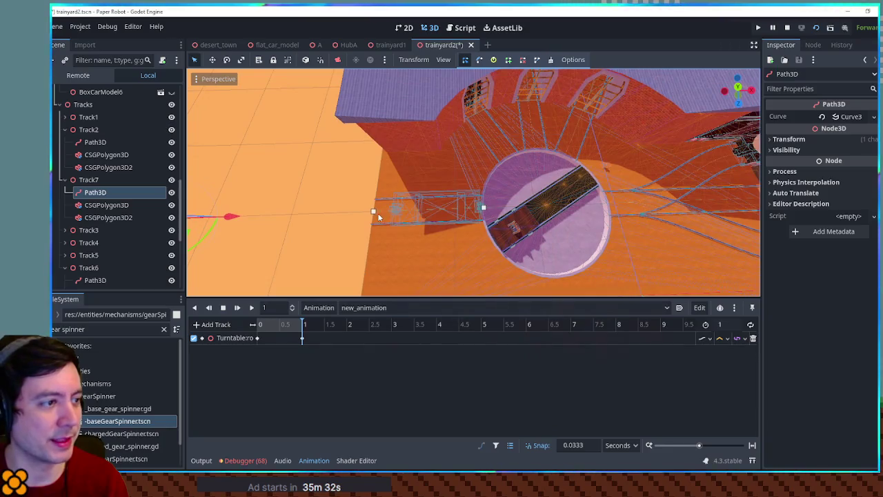
scroll(379, 214, up, 3)
drag(385, 217, 513, 194)
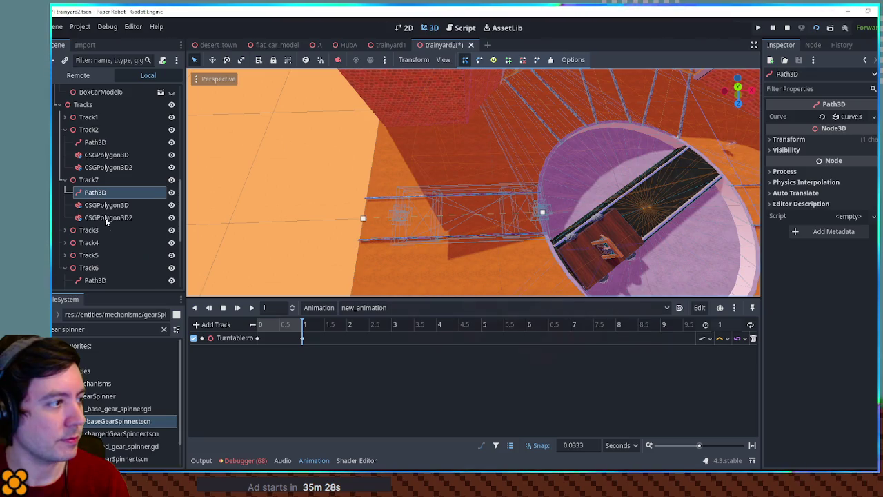
click(658, 211)
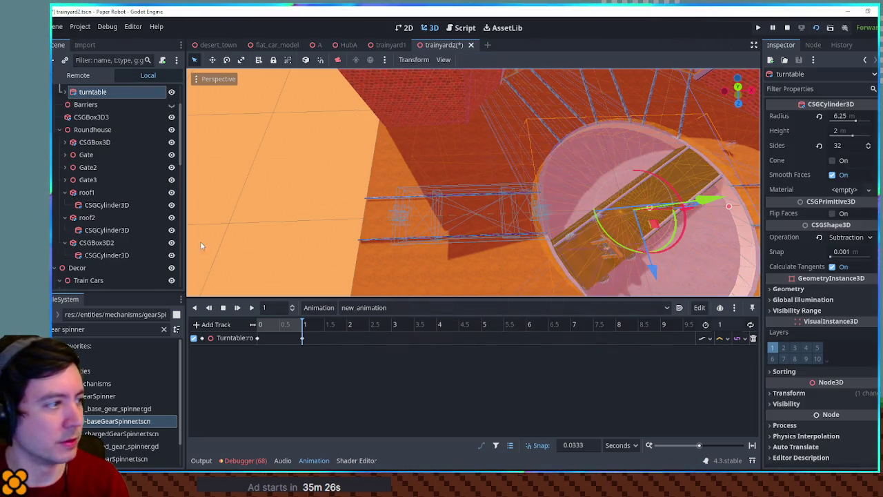
scroll(107, 160, down, 5)
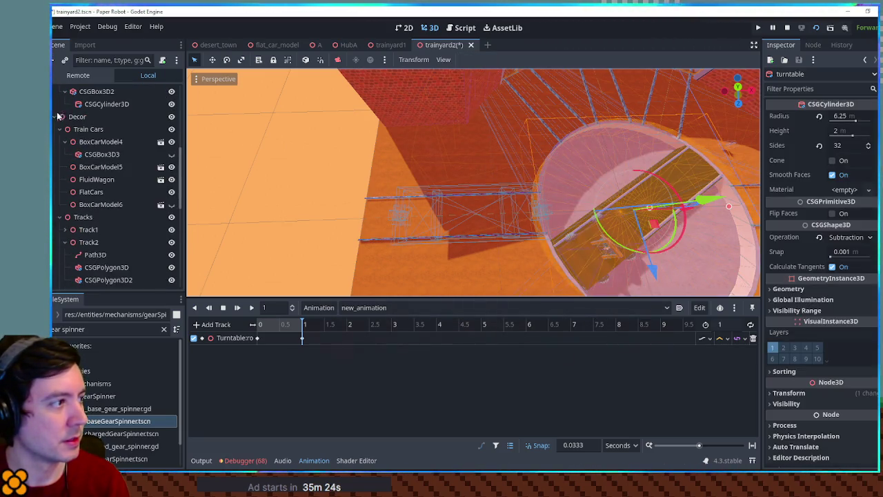
click(86, 282)
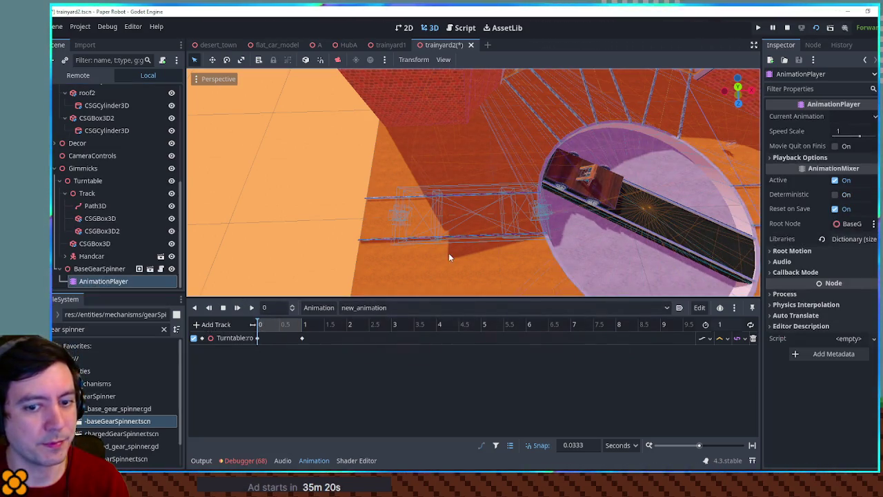
scroll(547, 207, up, 2)
scroll(546, 204, up, 1)
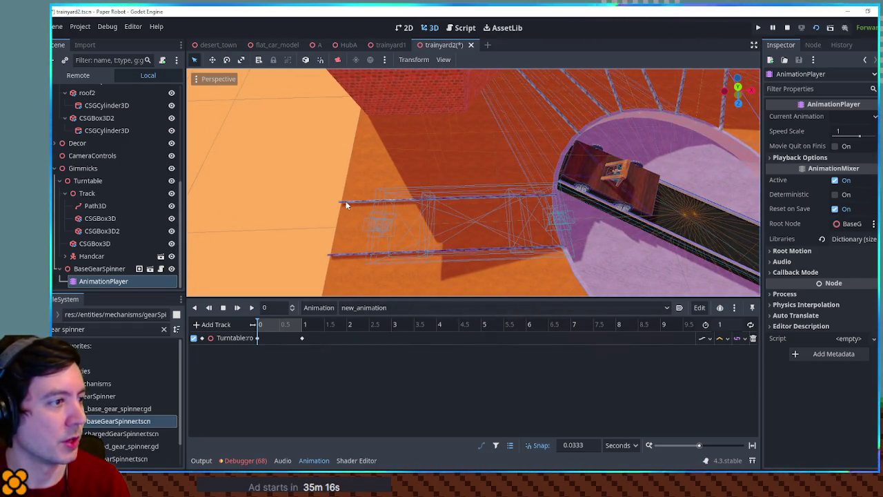
click(345, 203)
click(95, 256)
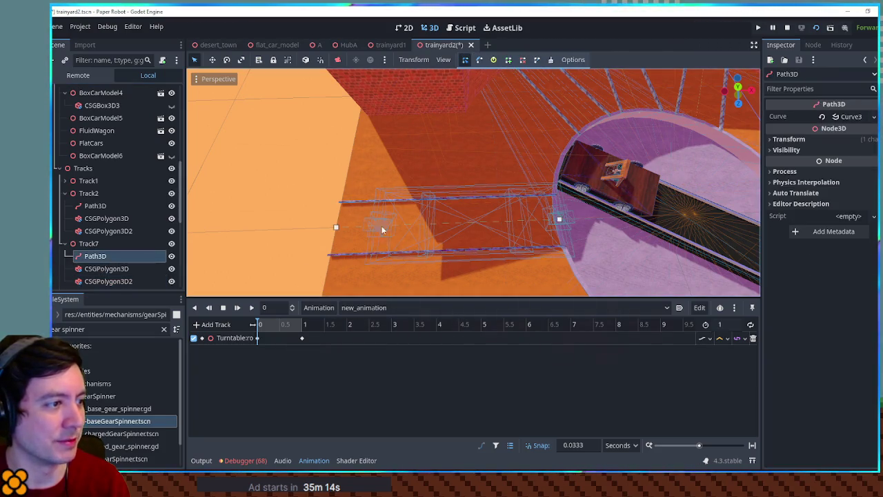
Step: Move Track7's Path3D 35 units along X
click(346, 233)
mouse_move(463, 217)
mouse_down()
mouse_move(587, 155)
mouse_move(686, 248)
mouse_move(587, 207)
mouse_move(480, 191)
mouse_move(678, 219)
mouse_up()
mouse_move(625, 195)
mouse_down()
mouse_move(472, 217)
mouse_move(606, 201)
mouse_move(375, 212)
mouse_move(466, 207)
mouse_move(361, 242)
mouse_up()
mouse_move(286, 297)
mouse_down()
mouse_move(697, 282)
mouse_move(733, 280)
mouse_move(733, 272)
mouse_move(742, 279)
mouse_move(736, 217)
mouse_up()
Step: Duplicate the path as Path3D2, play the turntable animation, then delete and restore the copy
key(ctrl+d)
key(shift+d)
mouse_move(685, 239)
mouse_down()
mouse_move(693, 249)
mouse_move(438, 225)
mouse_move(493, 244)
mouse_up()
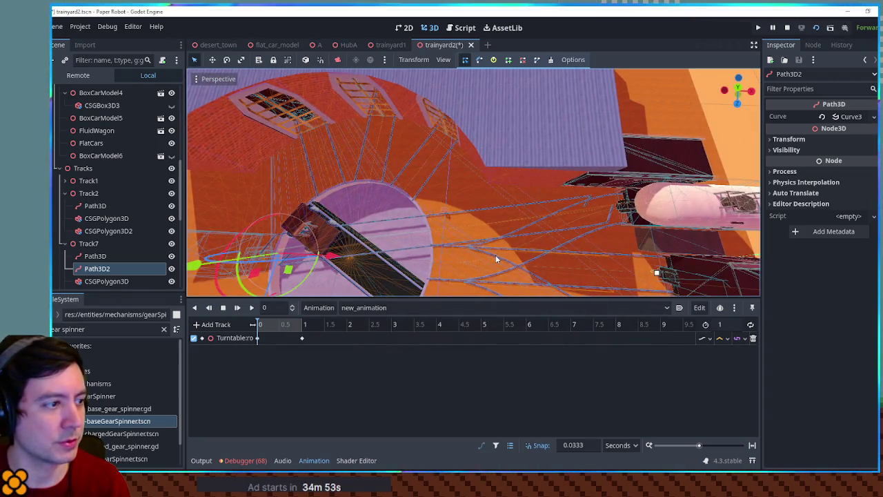
key(Delete)
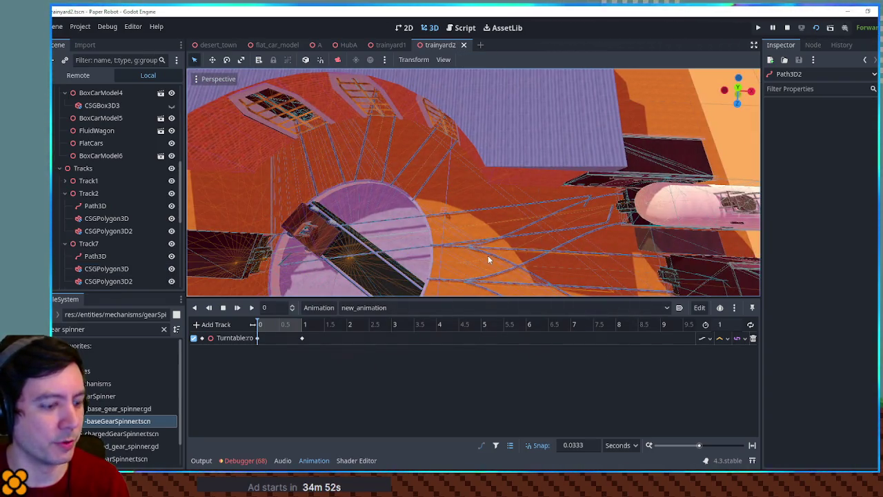
key(ctrl+z)
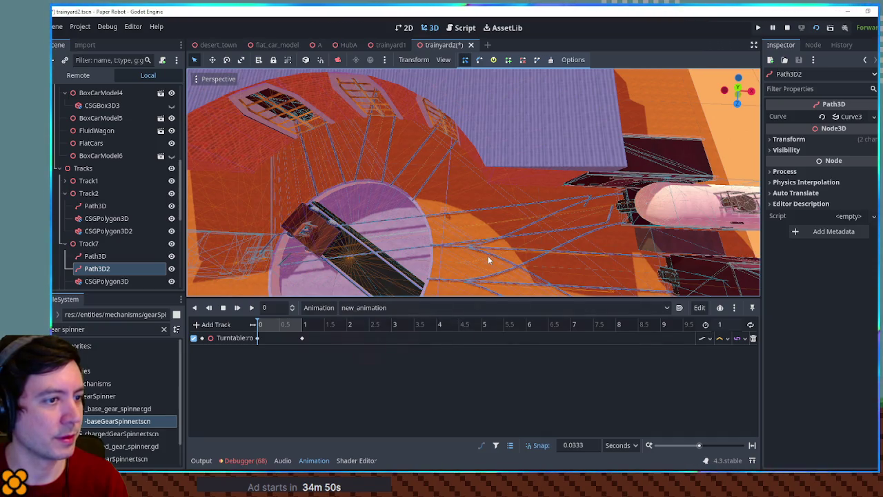
Step: Delete the extra Path3D2 from Track7 and confirm the removal
click(109, 257)
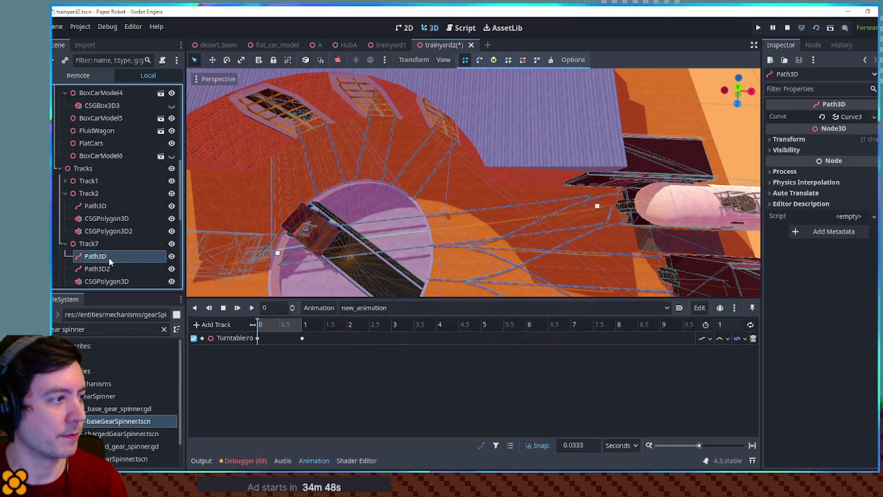
double_click(104, 269)
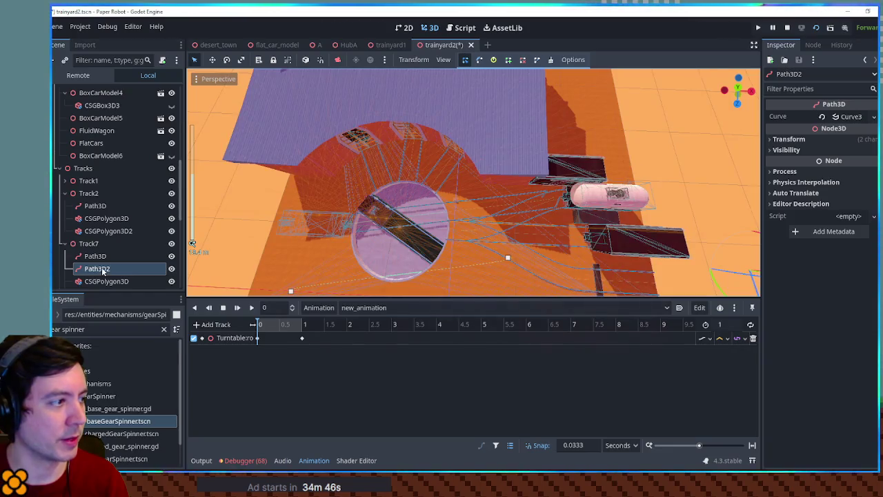
scroll(104, 269, down, 1)
key(Delete)
key(Escape)
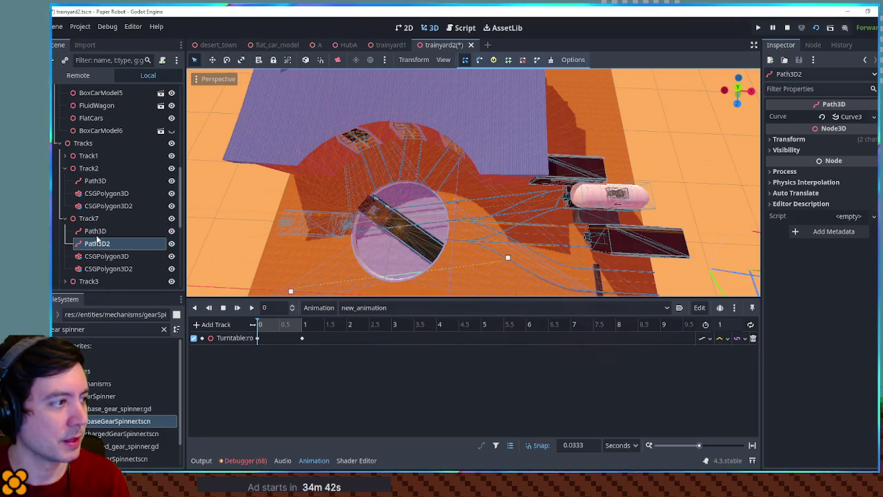
key(Delete)
key(Return)
Step: Pull Track7's path point at the pink tank car about 9 units along X
click(551, 199)
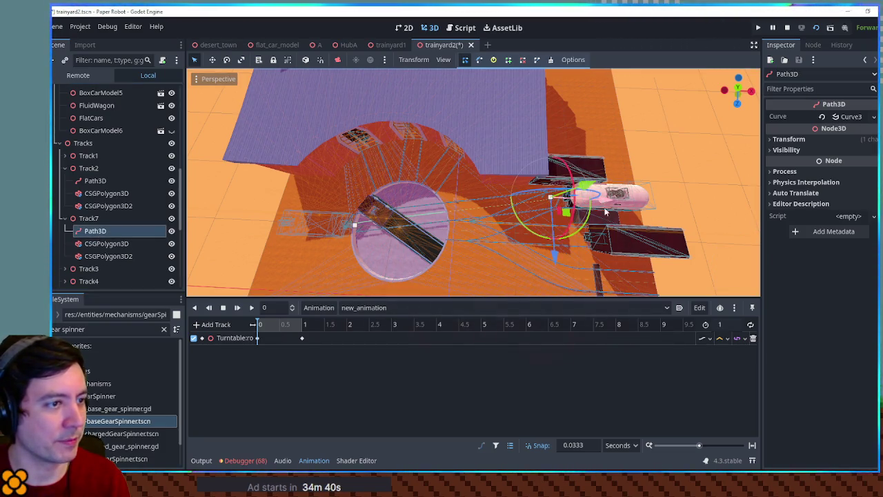
scroll(552, 220, up, 6)
scroll(551, 252, down, 4)
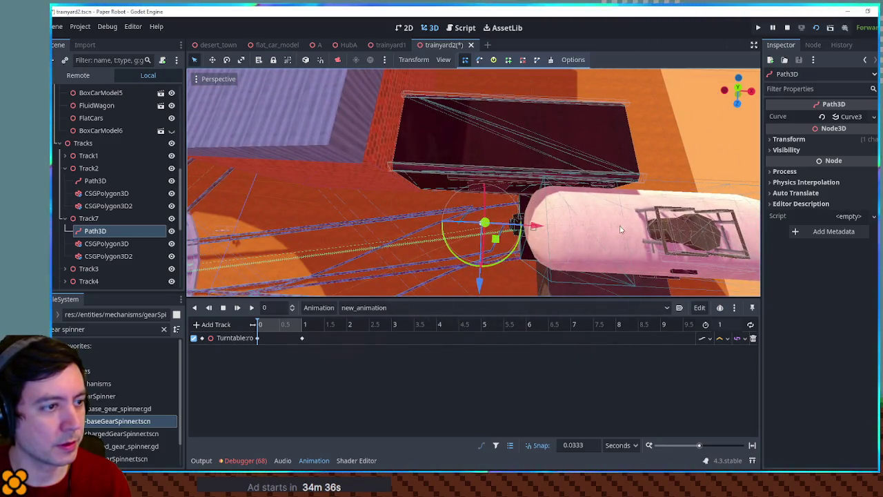
drag(538, 223, 758, 238)
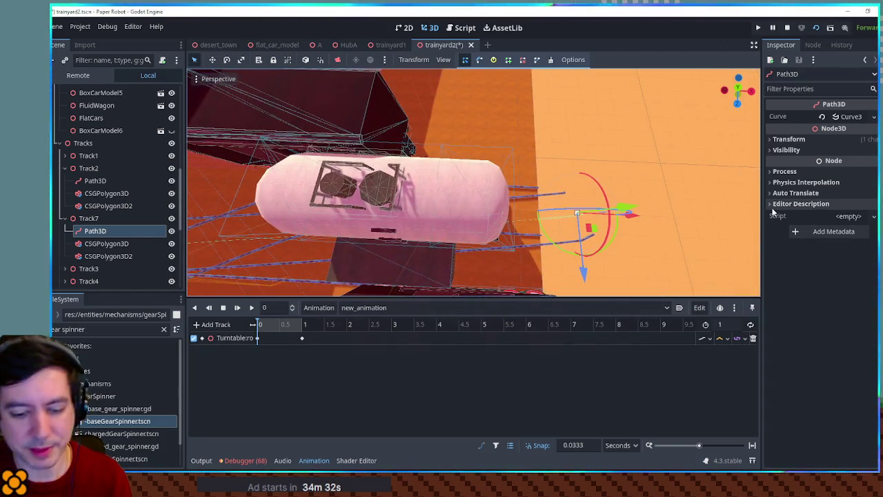
key(KP_7)
Step: Drag Track7's path point about 46 units left along X, then nudge it further left
key(f)
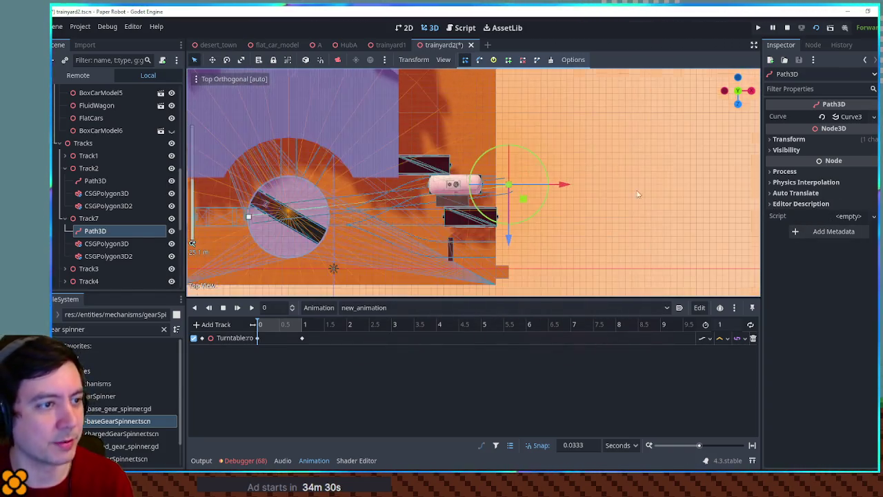
drag(535, 186, 261, 184)
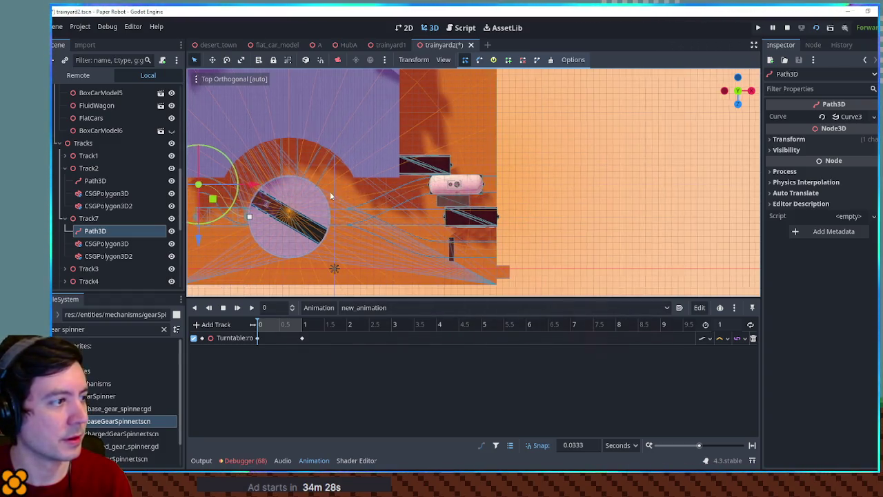
key(f)
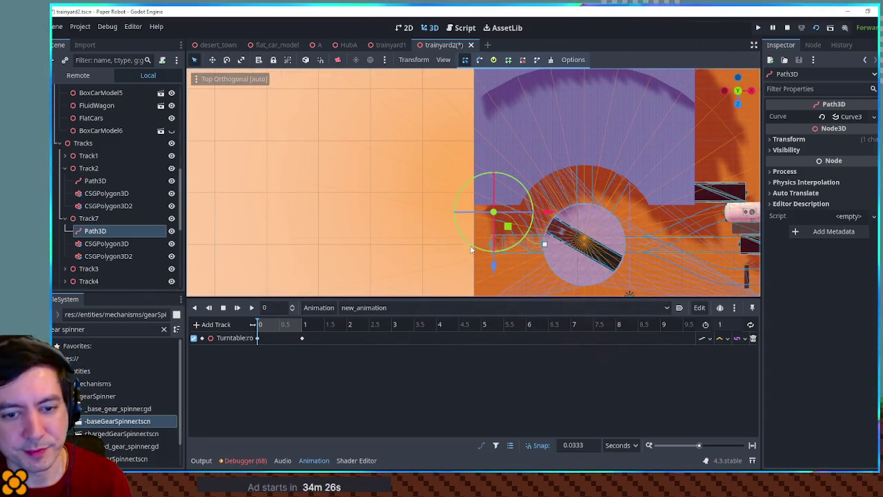
scroll(511, 207, up, 3)
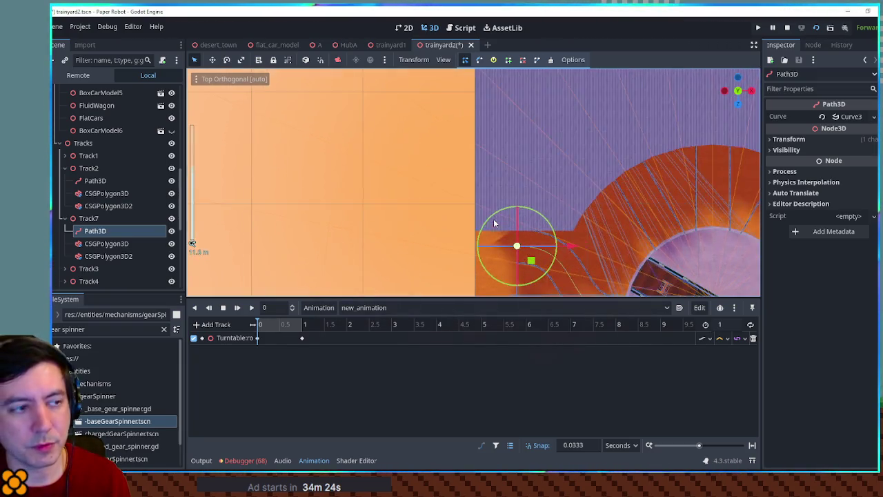
drag(548, 175, 522, 176)
scroll(586, 249, up, 3)
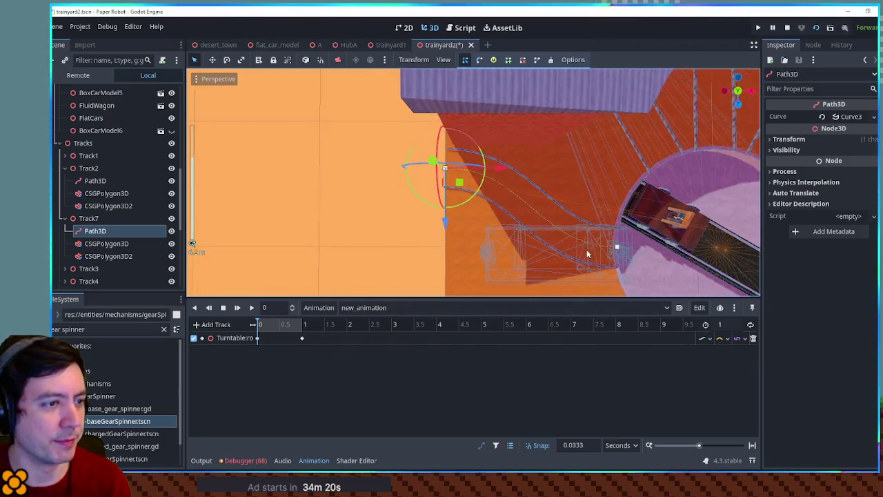
drag(388, 185, 334, 180)
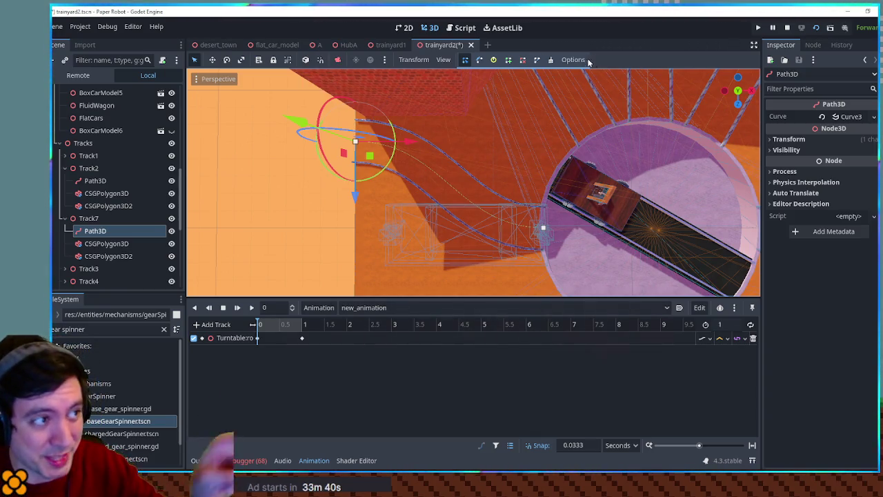
right_click(107, 229)
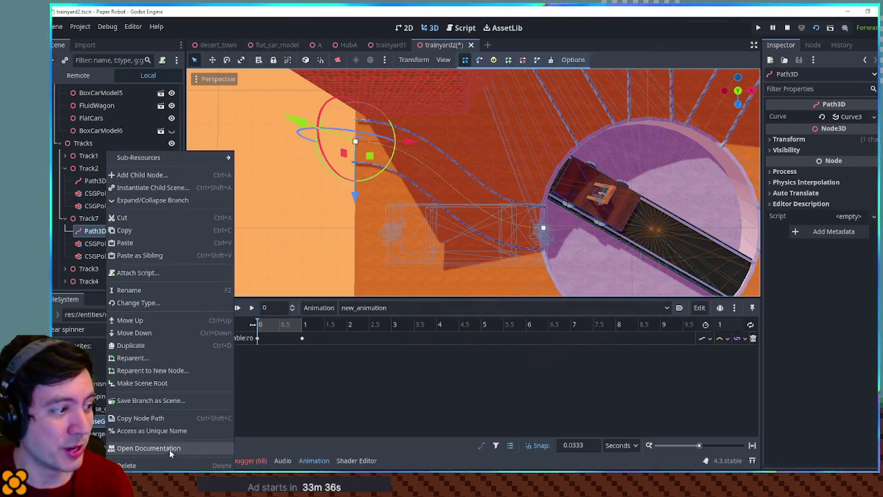
click(131, 449)
scroll(393, 145, down, 5)
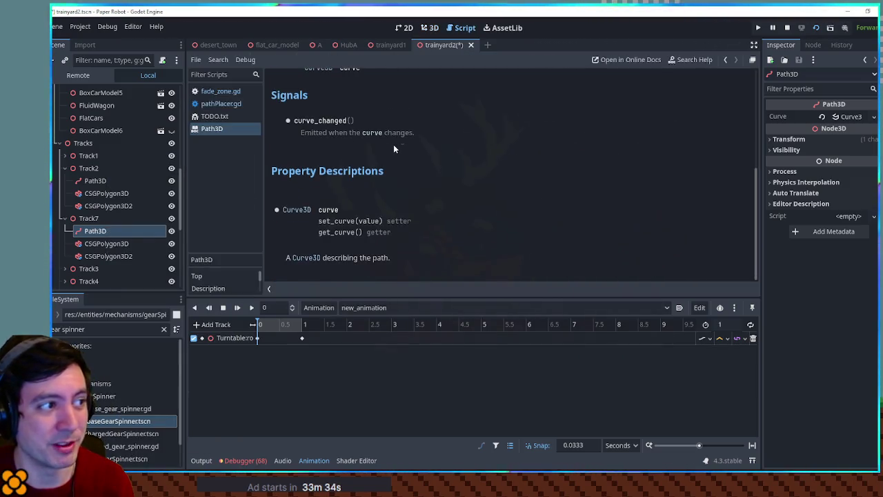
scroll(407, 159, up, 5)
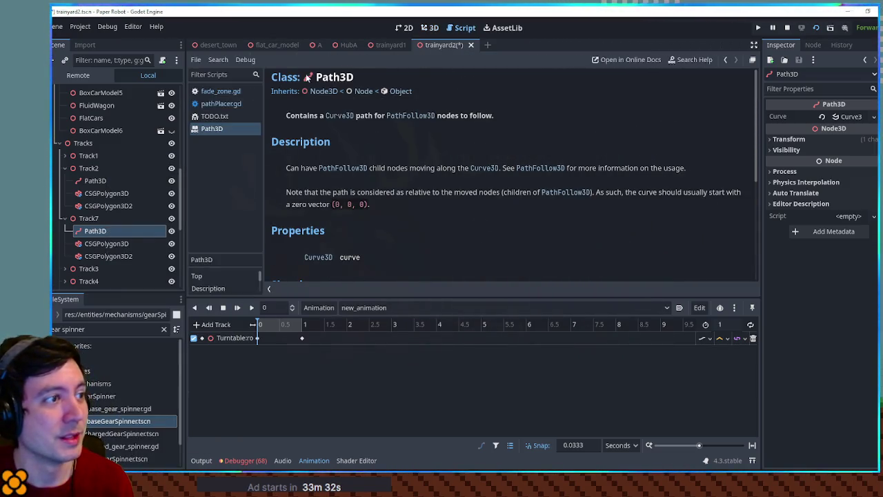
middle_click(225, 128)
click(432, 27)
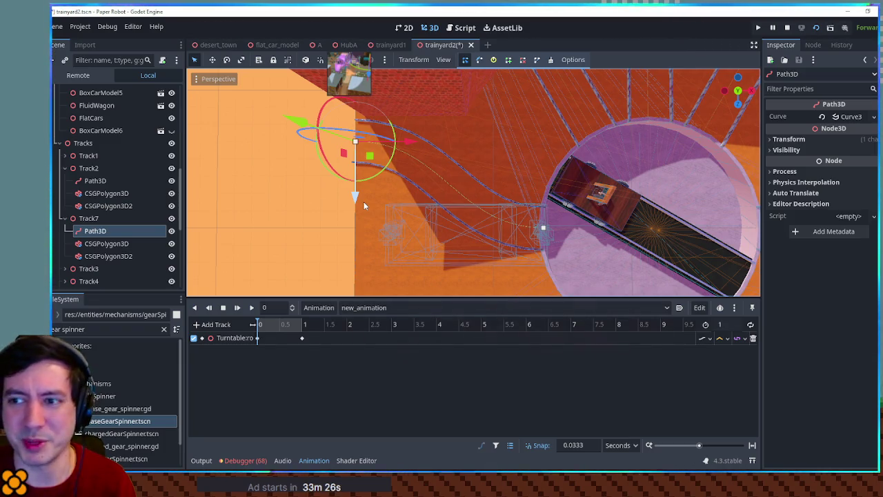
Step: In top view, move Track7's end point up-right onto the turntable edge, then select the turntable cylinder
click(543, 229)
mouse_move(543, 233)
mouse_down()
mouse_move(417, 169)
mouse_move(407, 178)
mouse_up()
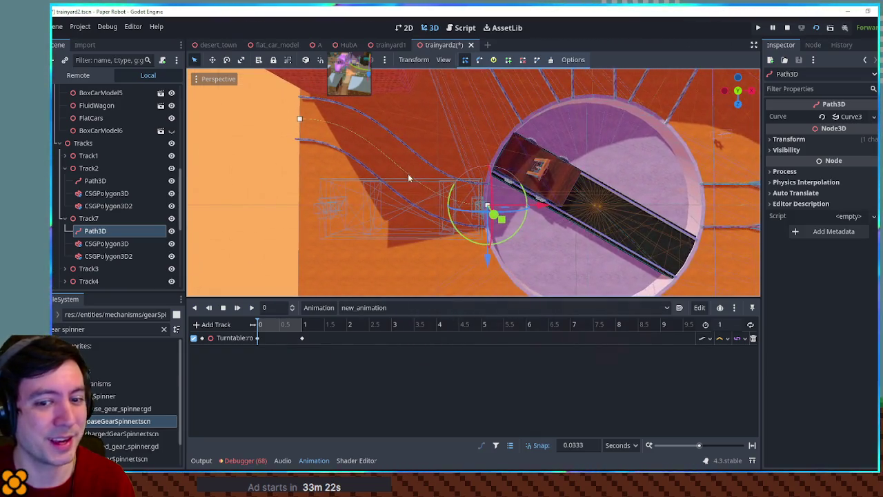
mouse_move(466, 219)
mouse_down()
mouse_move(431, 119)
mouse_move(495, 134)
mouse_move(567, 122)
mouse_move(480, 199)
mouse_move(564, 266)
mouse_move(432, 267)
mouse_move(484, 259)
mouse_up()
key(KP_7)
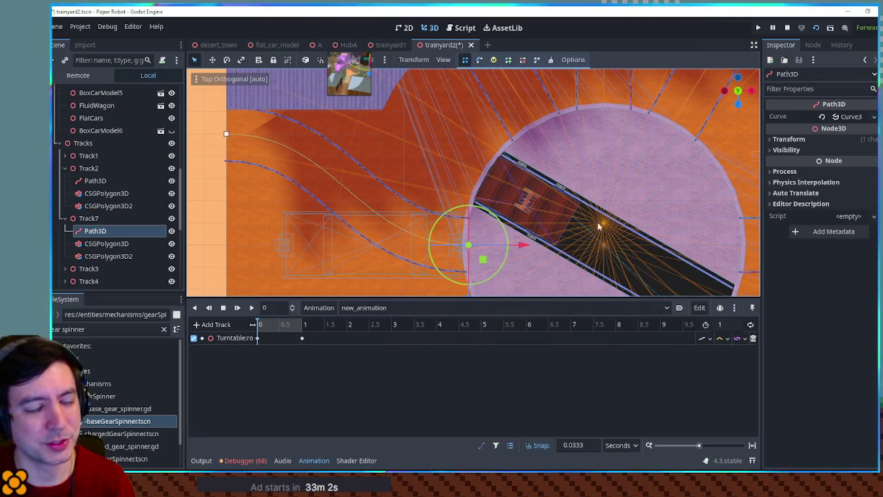
mouse_move(487, 264)
mouse_down()
mouse_move(483, 201)
mouse_move(509, 191)
mouse_up()
scroll(509, 191, up, 2)
scroll(516, 231, up, 2)
mouse_move(533, 236)
mouse_down()
mouse_move(426, 97)
mouse_move(458, 131)
mouse_move(376, 97)
mouse_up()
scroll(487, 163, down, 4)
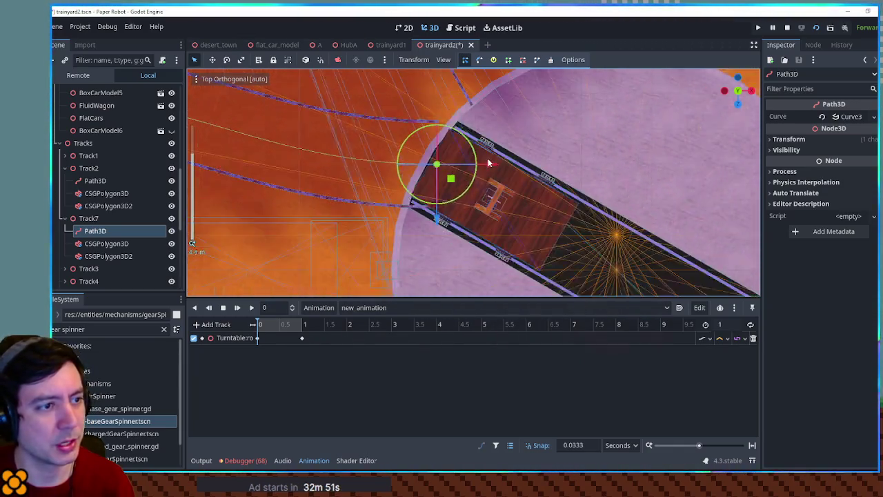
scroll(487, 163, down, 1)
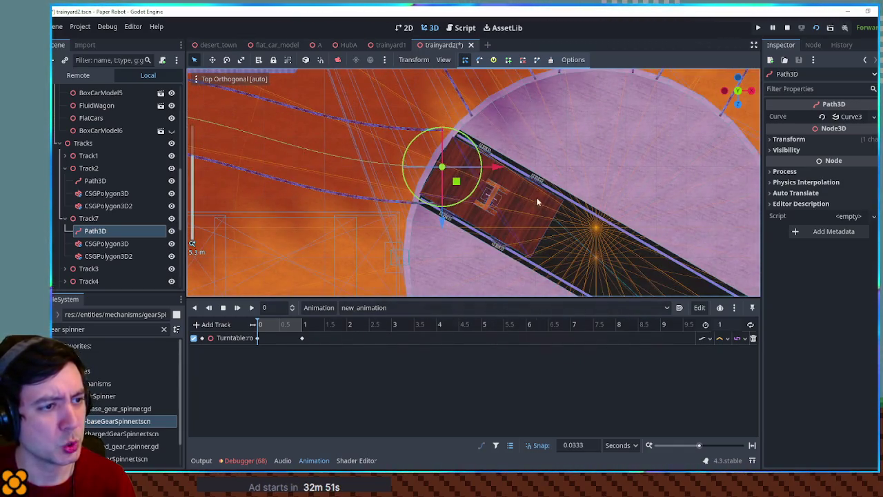
click(561, 242)
scroll(140, 204, down, 5)
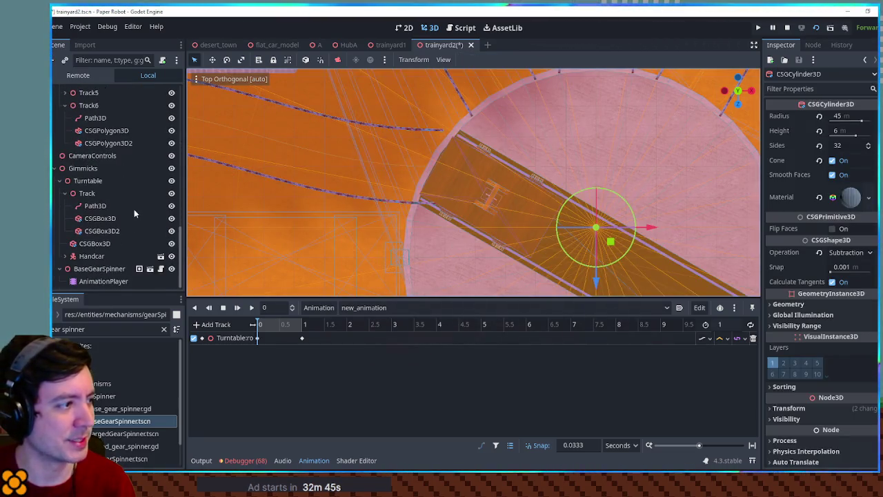
Step: Add a CSGBox3D node under the Turntable node
click(90, 184)
key(ctrl+a)
text(csgbo)
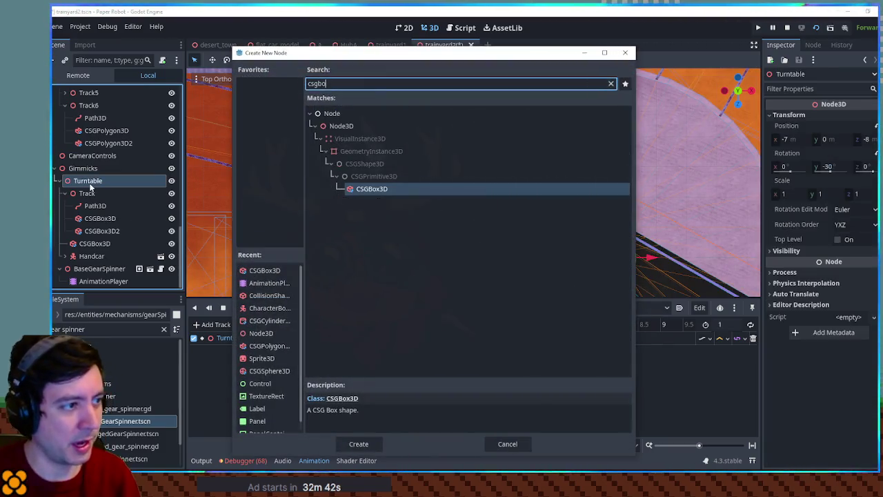
key(Return)
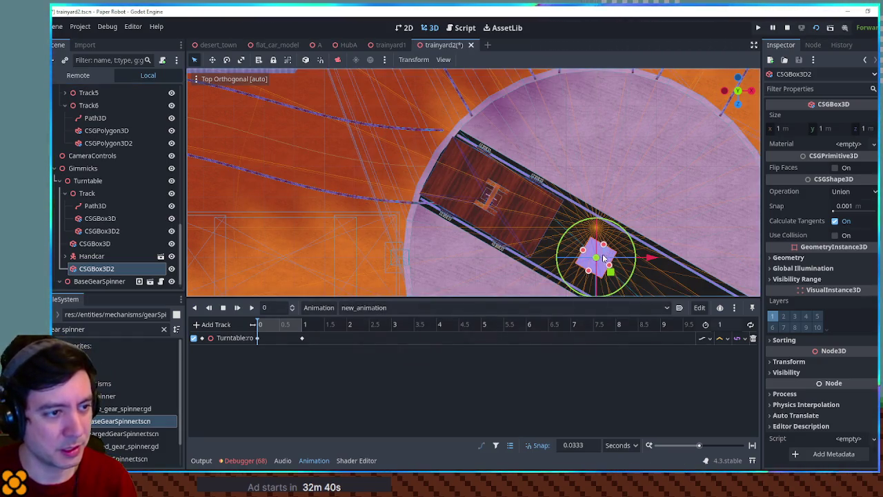
Step: Stretch CSGBox3D2 to about 6.94 m long across the turntable track
click(602, 254)
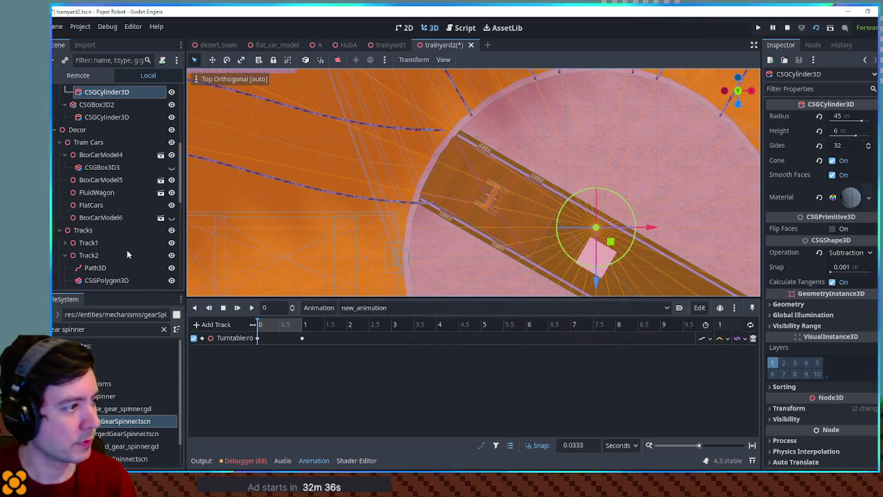
scroll(127, 254, down, 10)
click(141, 258)
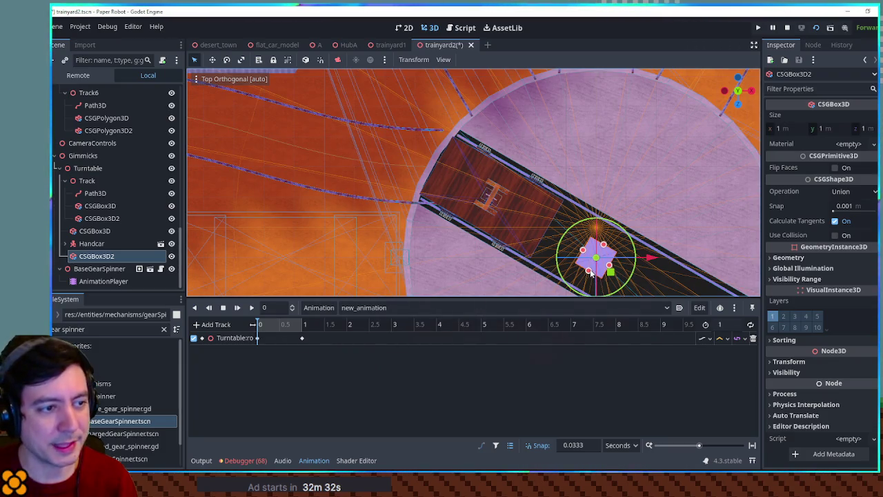
mouse_move(590, 273)
mouse_down()
mouse_move(424, 138)
mouse_move(429, 153)
mouse_up()
scroll(431, 152, up, 5)
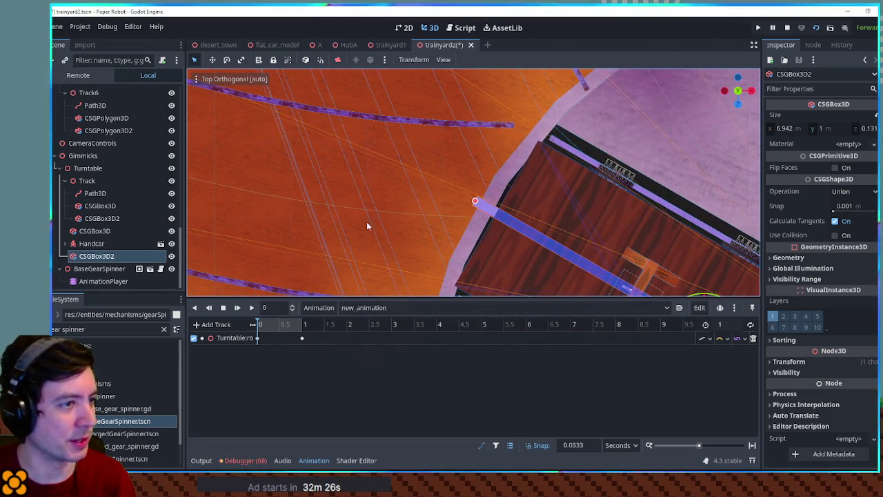
click(496, 124)
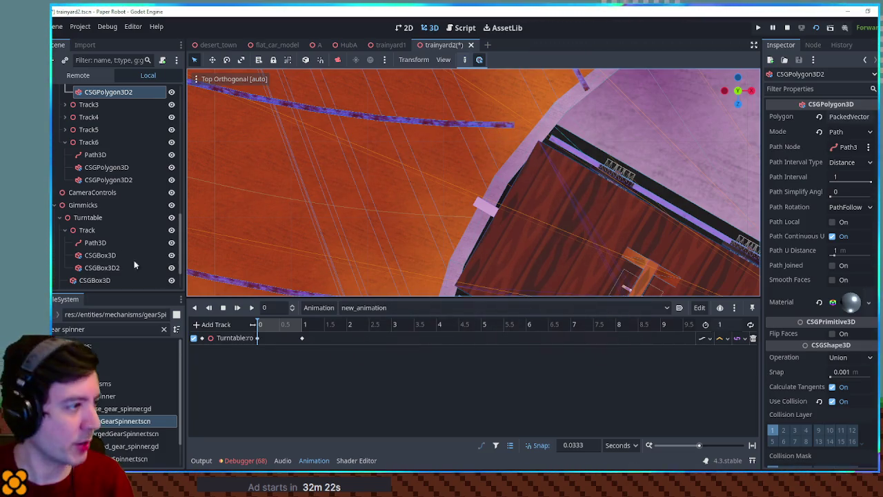
Step: Move Track7's path end point up-left toward the turntable
scroll(100, 97, up, 3)
click(95, 142)
scroll(511, 203, up, 3)
scroll(512, 220, down, 2)
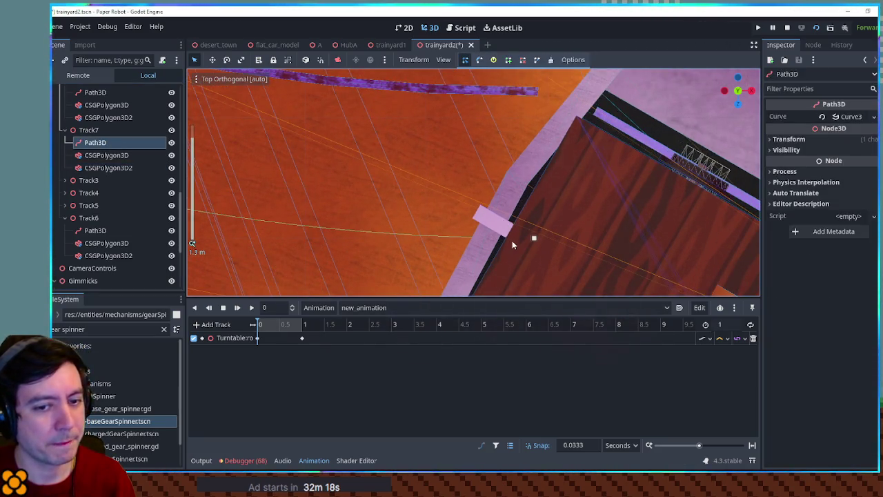
click(533, 238)
drag(537, 242, 494, 233)
Step: Check the turntable cylinder, CSGBox3D2 strip and turntable track path, then reselect Track7's path
scroll(494, 233, down, 3)
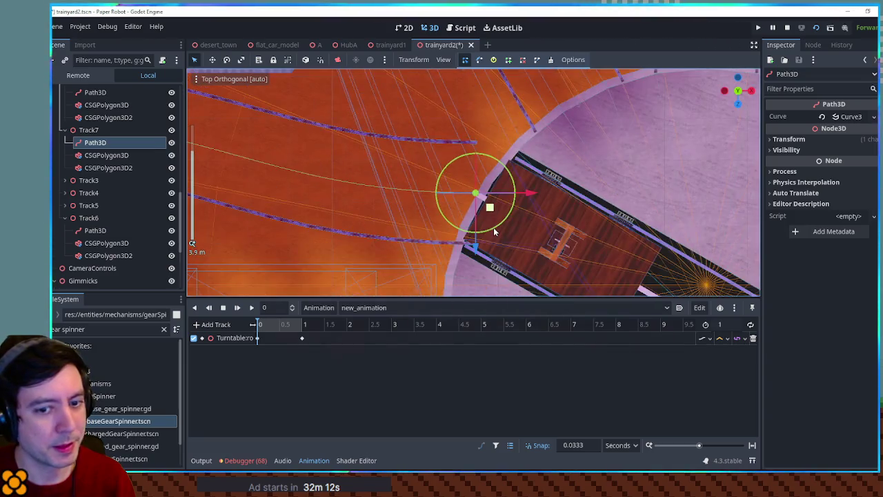
scroll(531, 236, down, 3)
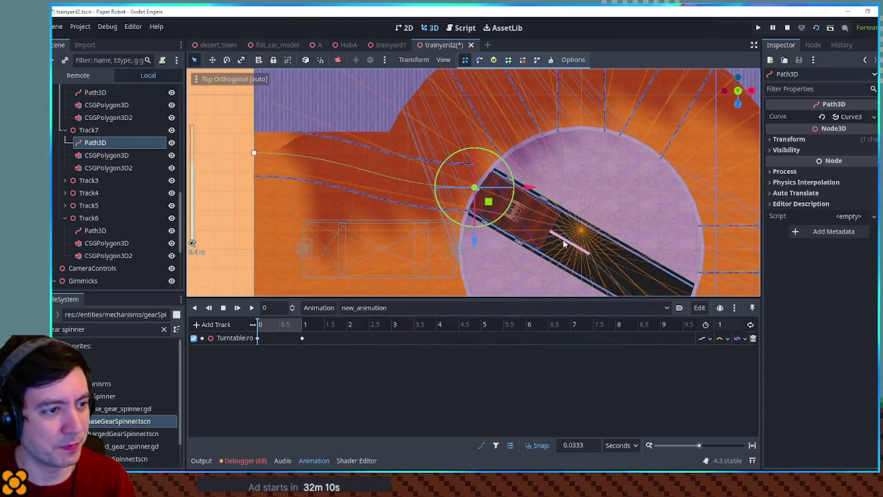
click(417, 229)
scroll(117, 207, down, 5)
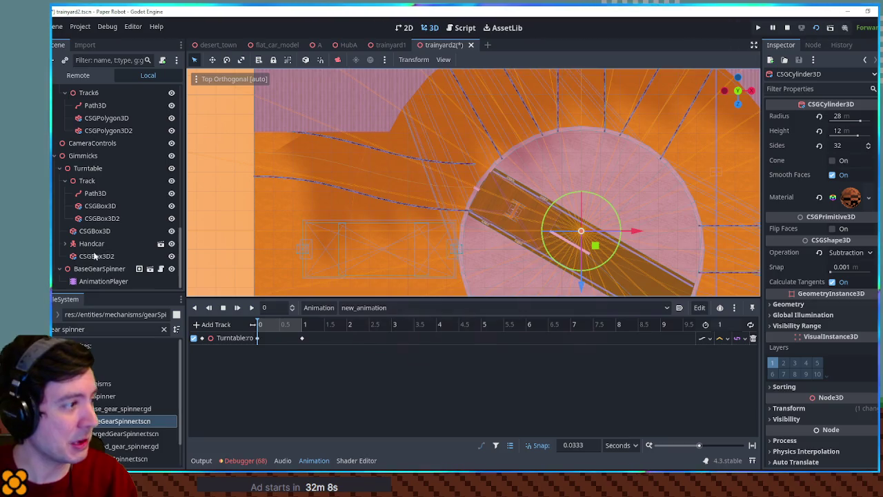
click(93, 257)
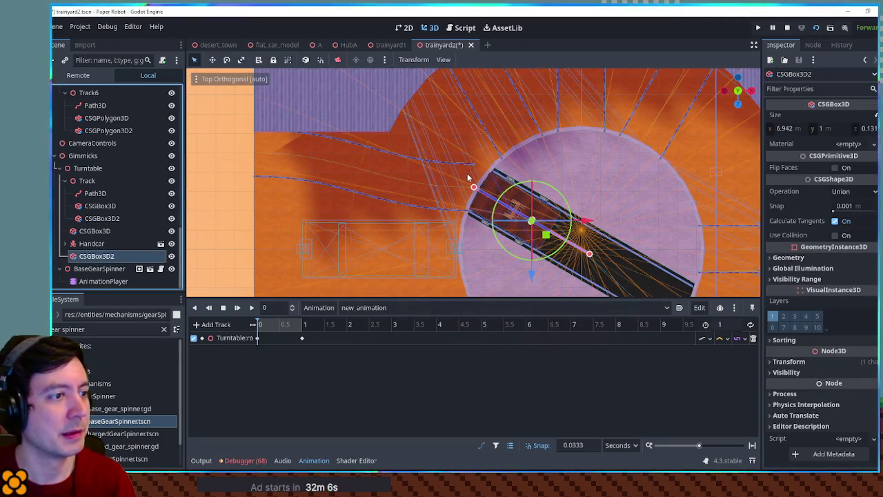
click(480, 185)
scroll(480, 184, up, 5)
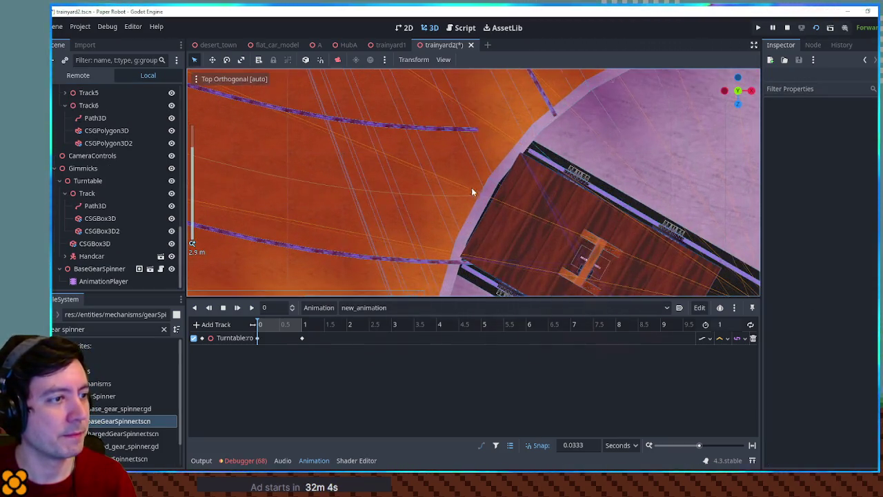
click(93, 206)
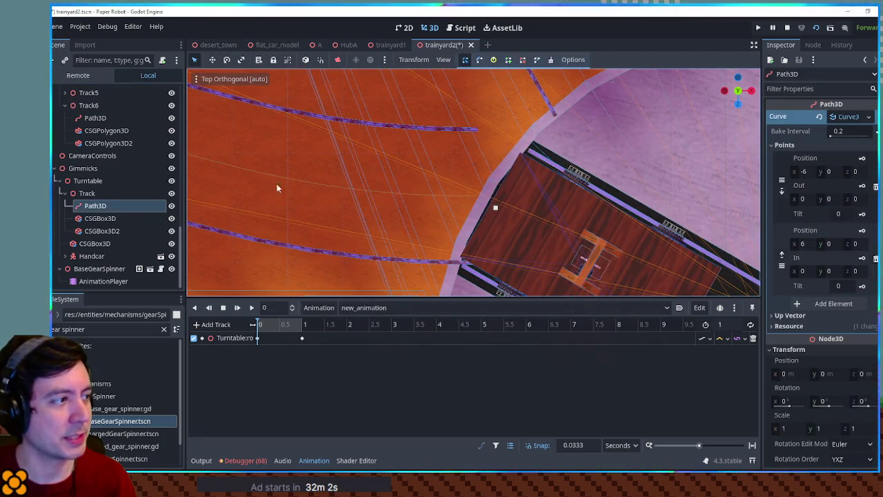
scroll(103, 207, up, 5)
click(97, 231)
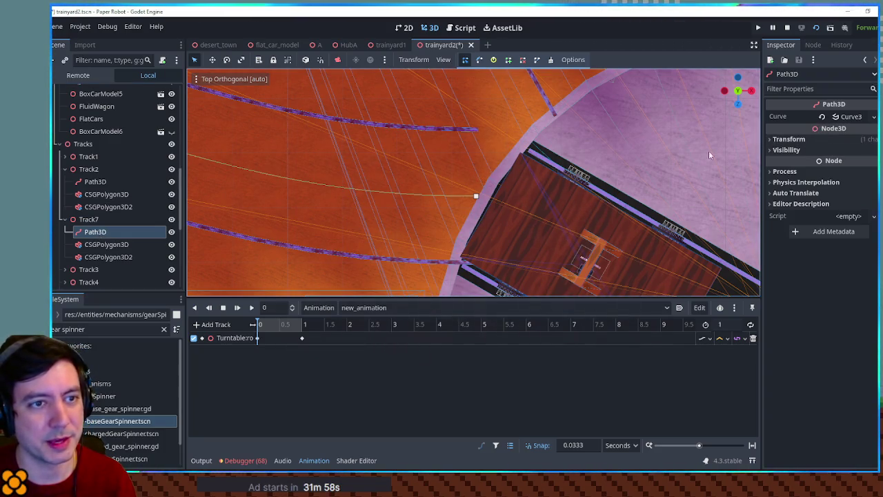
scroll(709, 155, down, 3)
scroll(387, 165, up, 3)
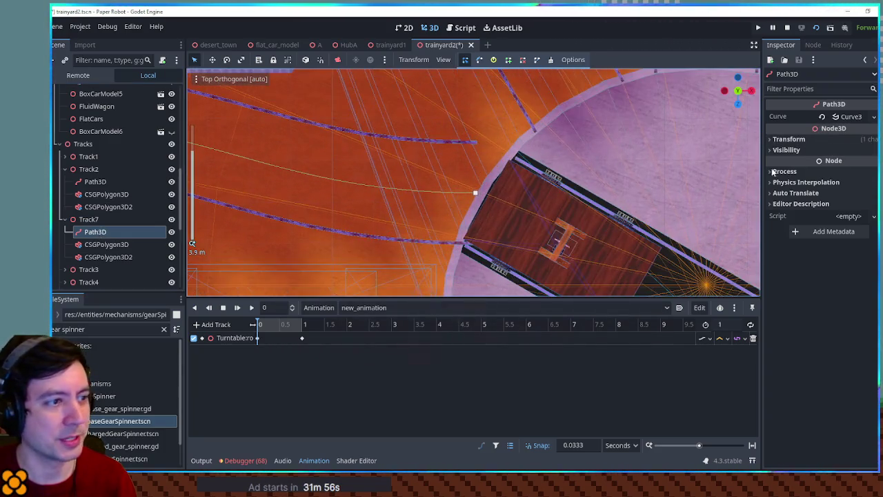
Step: Expand Track7's curve points in the Inspector and set the end point's In x to 5
click(854, 117)
click(820, 146)
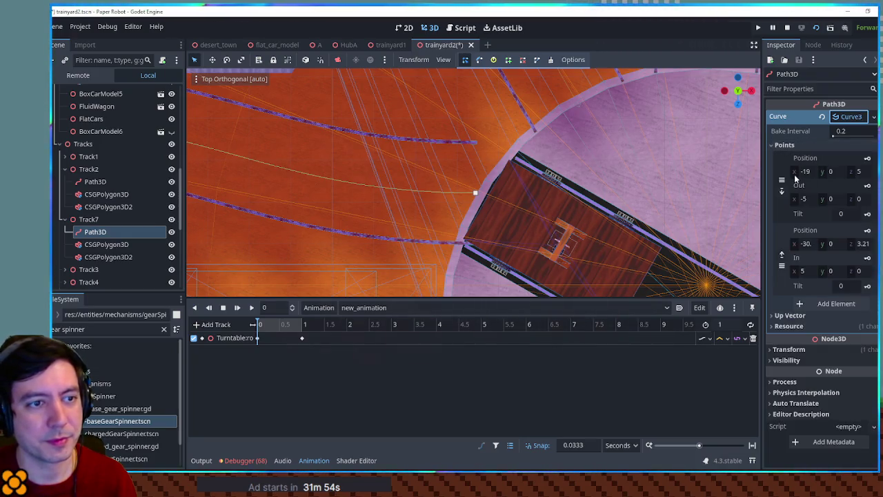
click(805, 244)
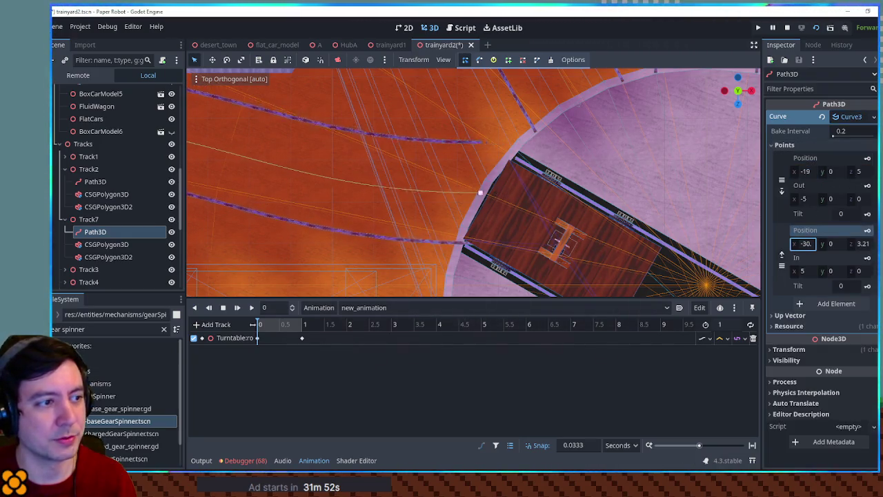
drag(806, 271, 795, 271)
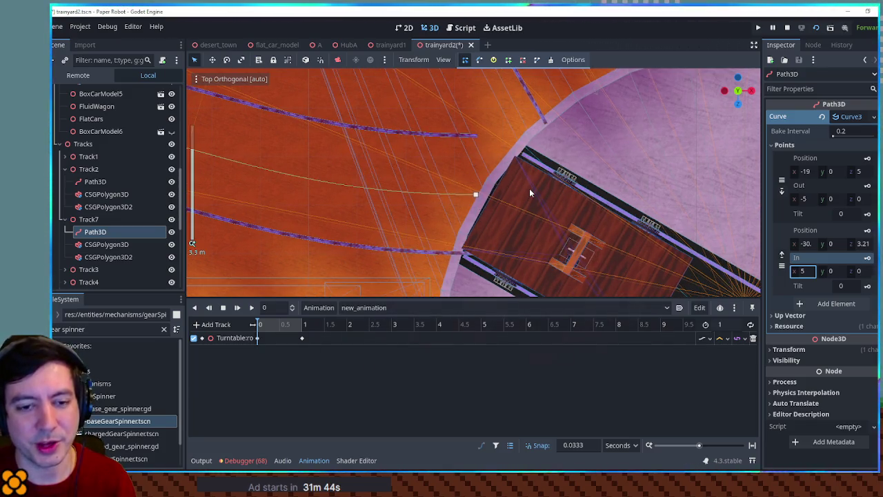
scroll(529, 188, down, 3)
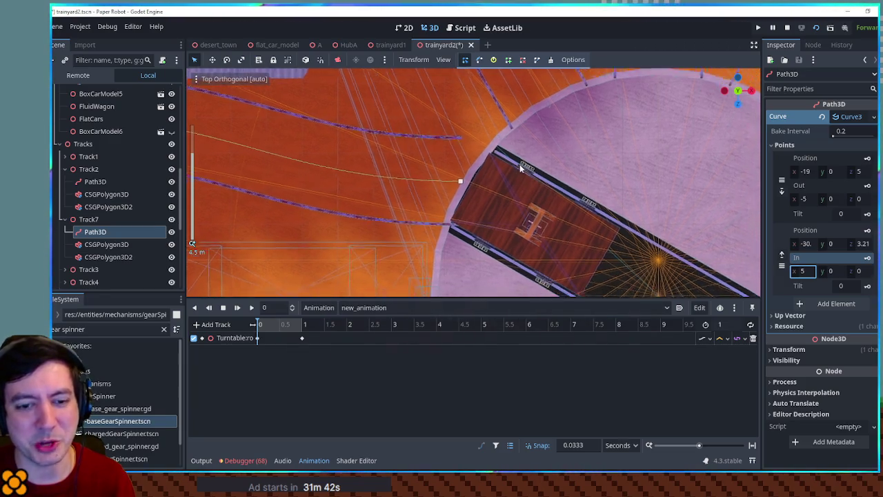
Step: Collapse the Animation panel to enlarge the viewport
click(313, 460)
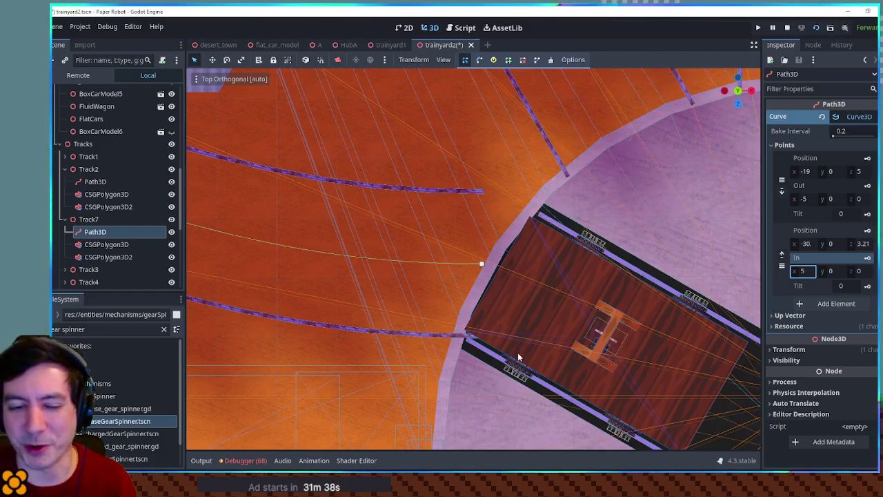
scroll(517, 351, up, 3)
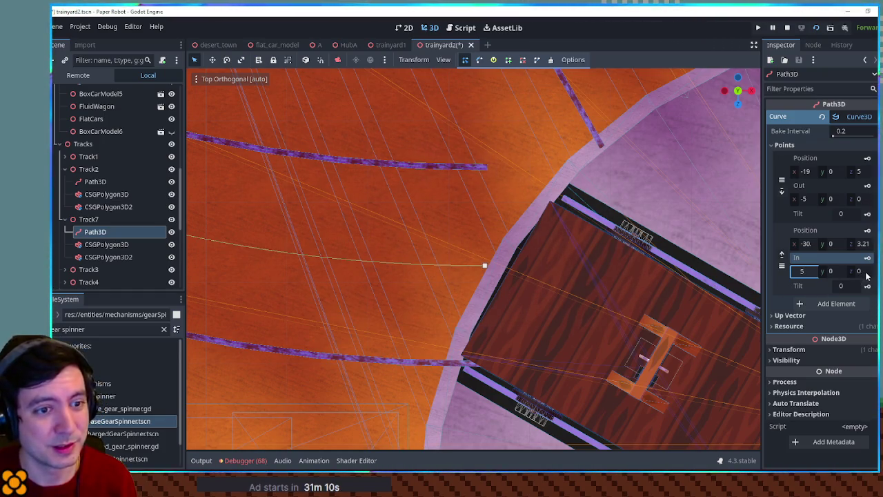
scroll(457, 266, down, 3)
scroll(458, 265, up, 1)
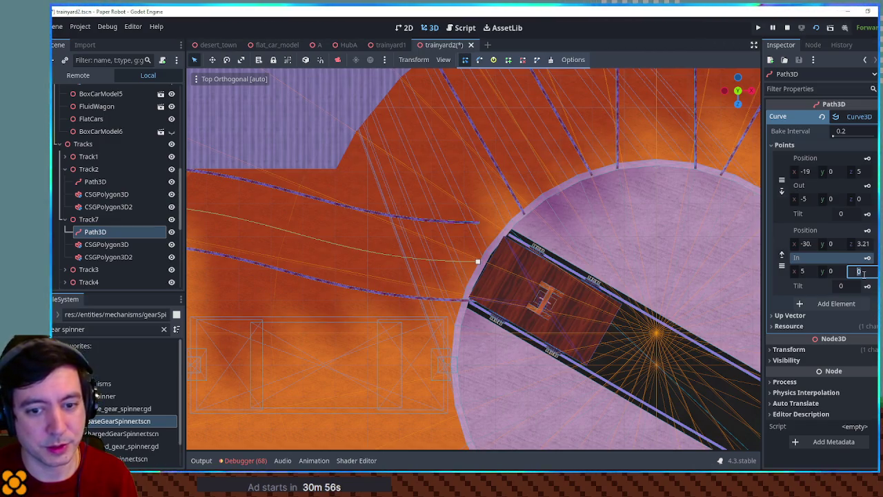
click(862, 271)
text(2)
Step: Set the end point's In z to 2, then fine-tune it to about 2.75
key(Return)
mouse_move(464, 253)
mouse_down()
mouse_move(633, 264)
mouse_move(200, 265)
mouse_move(628, 271)
mouse_move(538, 271)
mouse_up()
drag(862, 270, 875, 270)
scroll(587, 301, up, 5)
scroll(428, 232, down, 3)
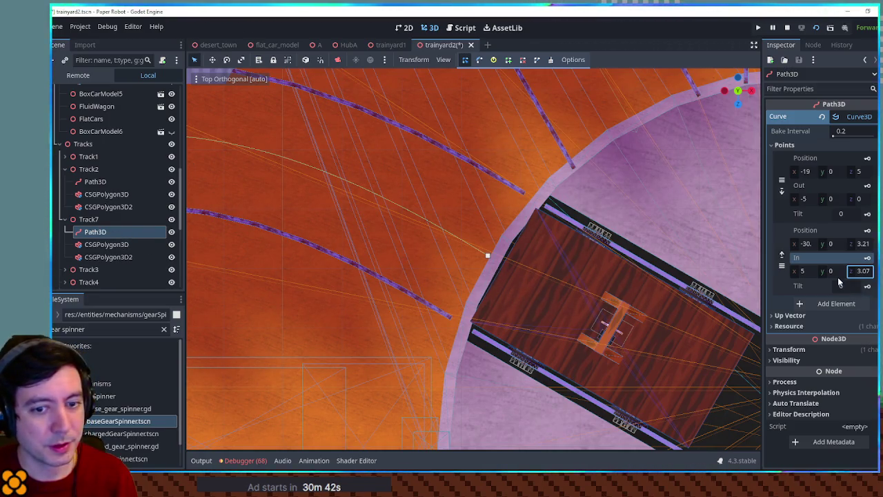
drag(863, 271, 853, 271)
scroll(527, 228, up, 3)
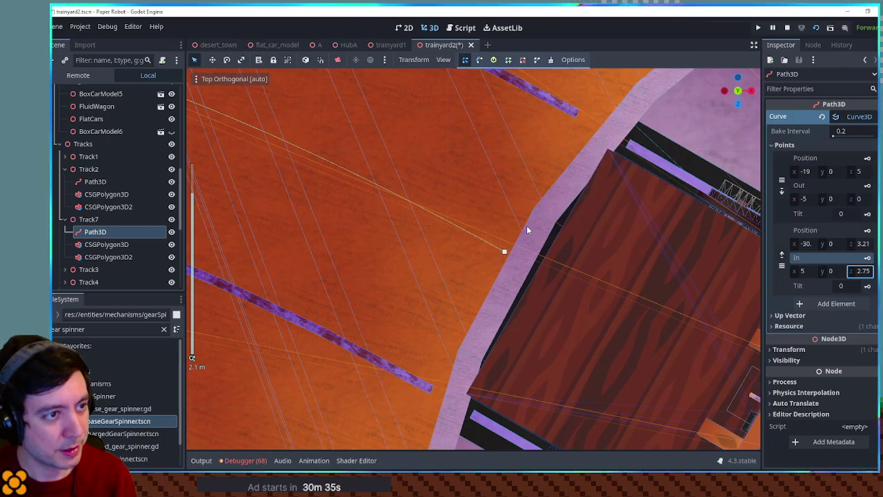
scroll(534, 238, down, 5)
Step: Select the flat car BoxCarModel6 near the turntable
mouse_move(502, 241)
mouse_down()
mouse_move(372, 203)
mouse_move(372, 173)
mouse_move(401, 104)
mouse_move(316, 254)
mouse_move(549, 352)
mouse_move(529, 372)
mouse_move(443, 192)
mouse_move(451, 309)
mouse_move(460, 293)
mouse_move(431, 224)
mouse_up()
scroll(442, 192, up, 2)
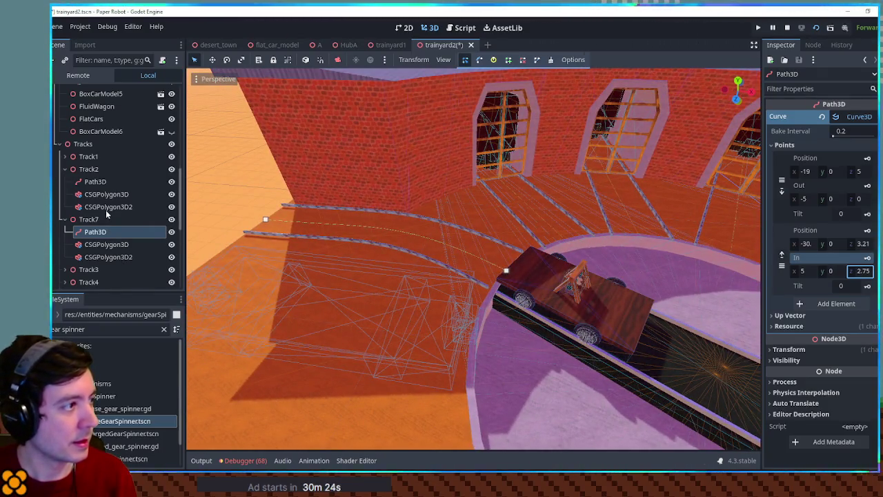
click(363, 315)
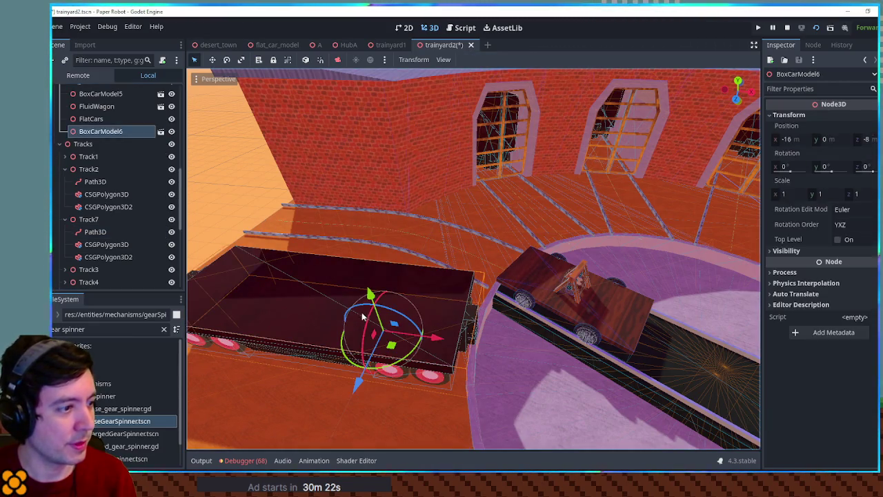
Step: Move BoxCarModel6 to Z -13, placing it at (-16, 0, -13), and frame it from above
drag(357, 384, 404, 255)
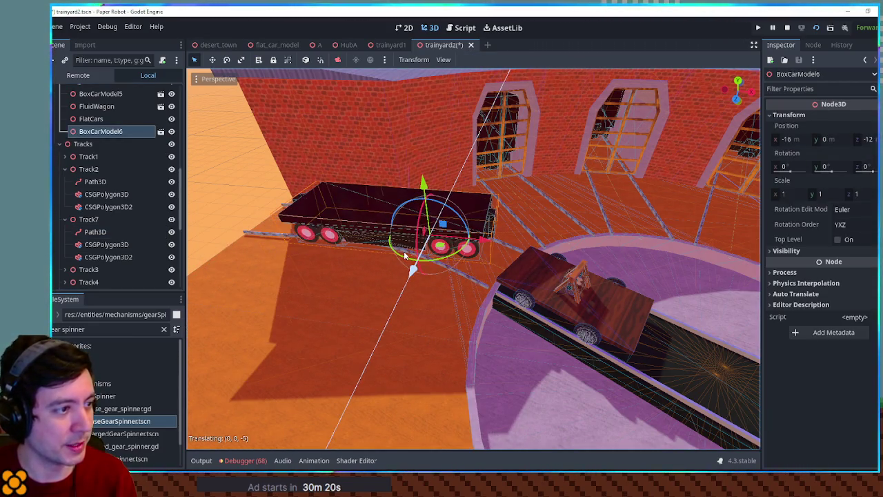
scroll(405, 255, up, 3)
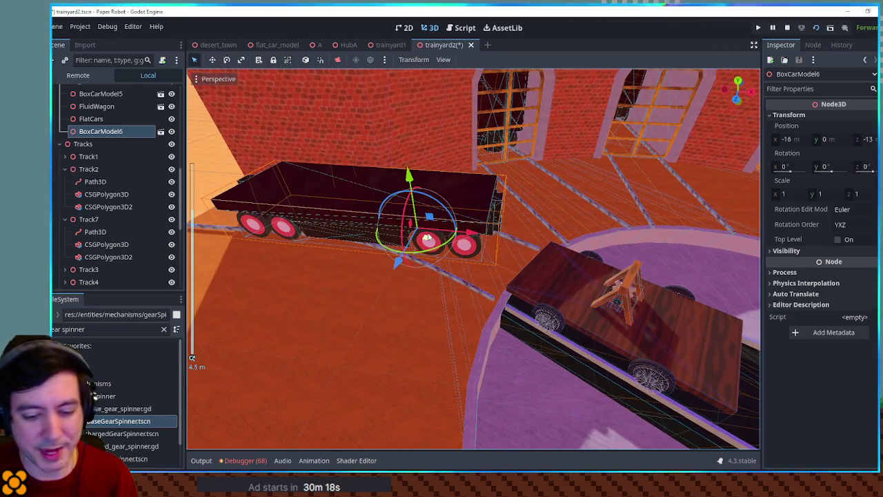
key(KP_7)
key(f)
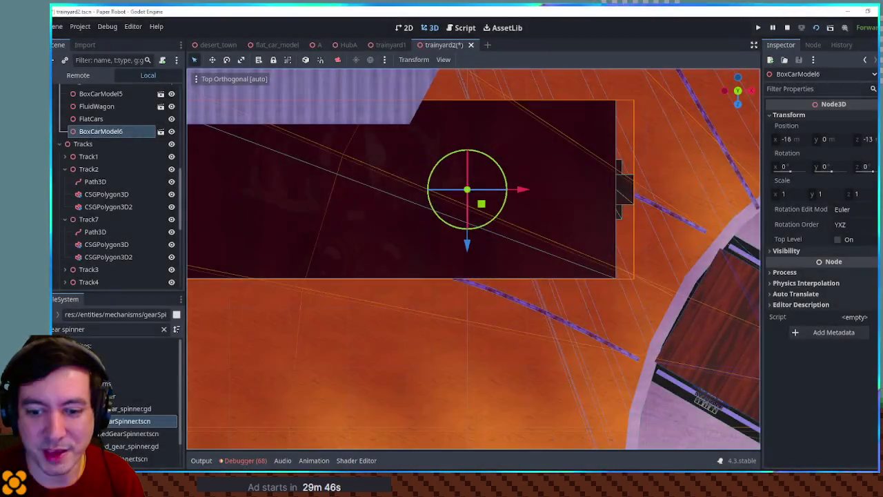
key(alt+Tab)
key(alt+Tab)
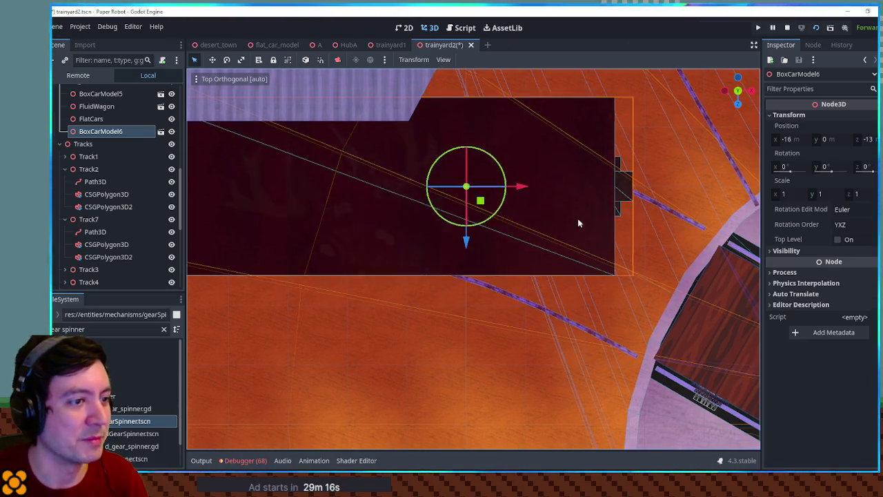
scroll(577, 223, down, 3)
scroll(572, 205, up, 3)
mouse_move(626, 259)
mouse_down()
mouse_move(626, 89)
mouse_move(627, 236)
mouse_move(556, 236)
mouse_move(580, 275)
mouse_move(571, 153)
mouse_move(569, 265)
mouse_move(425, 354)
mouse_move(542, 396)
mouse_move(522, 288)
mouse_move(533, 223)
mouse_move(528, 311)
mouse_move(546, 279)
mouse_move(536, 407)
mouse_up()
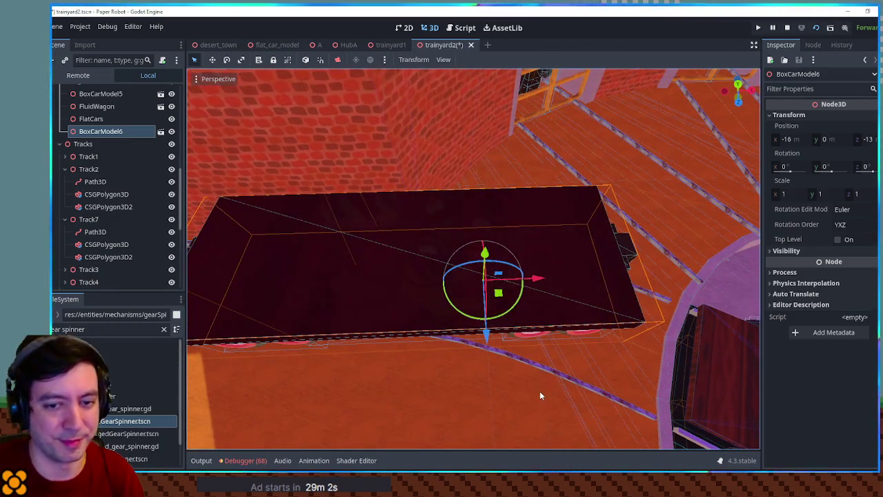
Step: In top view, rotate BoxCarModel6 to -15 degrees about its vertical axis
key(KP_7)
scroll(516, 303, down, 3)
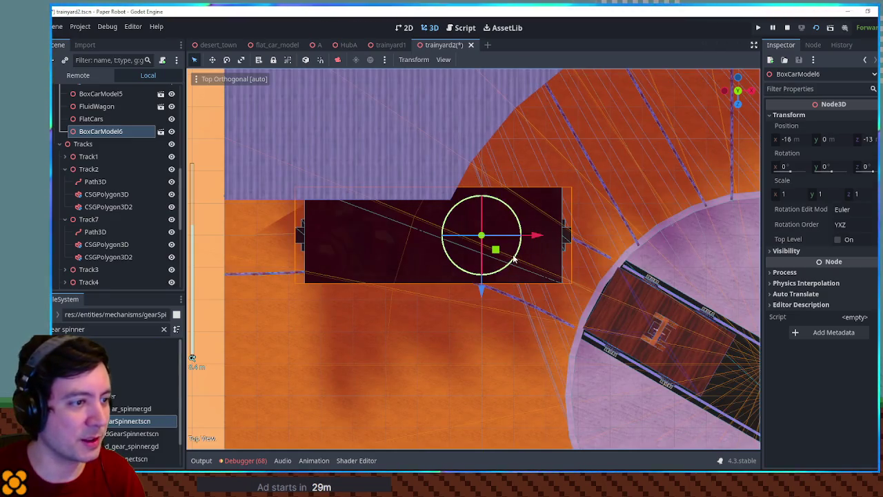
mouse_move(514, 264)
mouse_down()
mouse_move(498, 252)
mouse_move(518, 262)
mouse_move(504, 269)
mouse_up()
drag(504, 269, 510, 262)
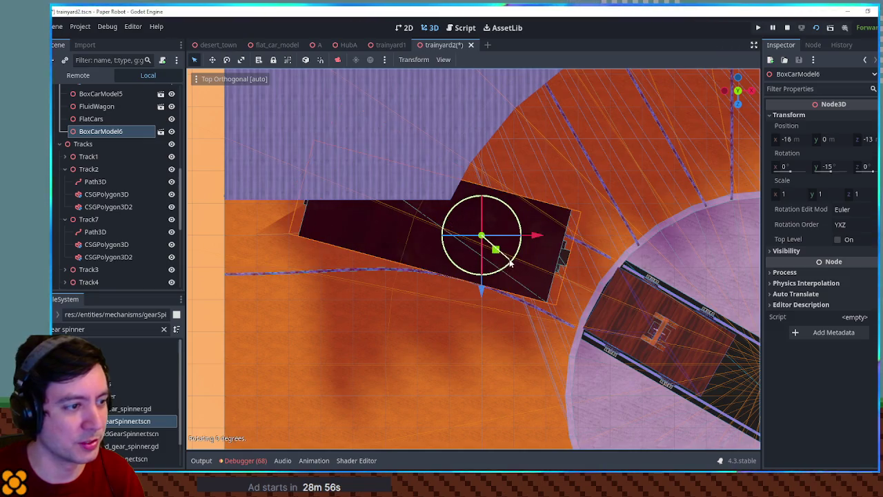
Step: Slide the box car toward the turntable, turn it back to -10 degrees, then undo
drag(448, 305, 521, 295)
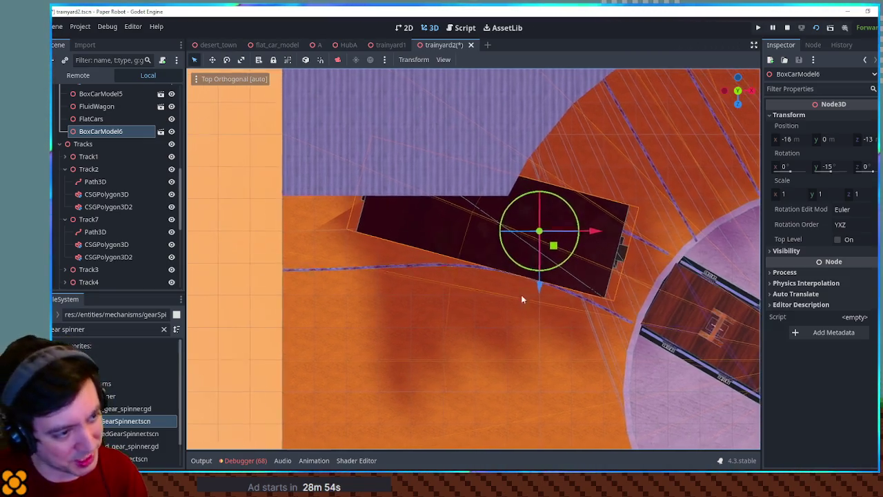
key(g)
mouse_move(576, 254)
mouse_down()
mouse_move(603, 260)
mouse_move(592, 276)
mouse_up()
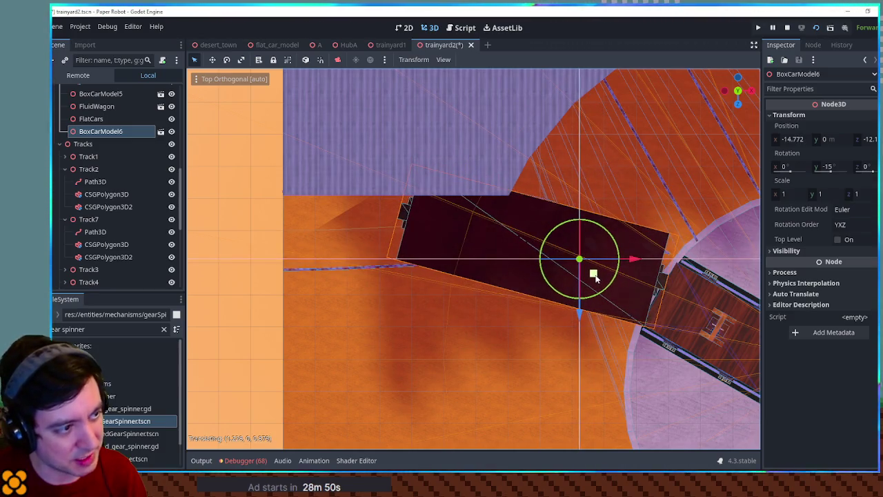
mouse_move(635, 351)
mouse_down()
mouse_move(637, 193)
mouse_move(619, 300)
mouse_up()
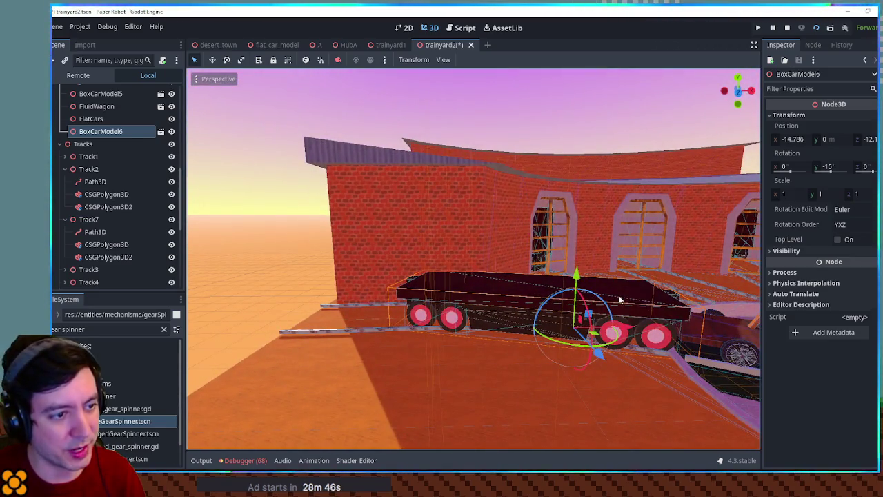
scroll(619, 299, up, 5)
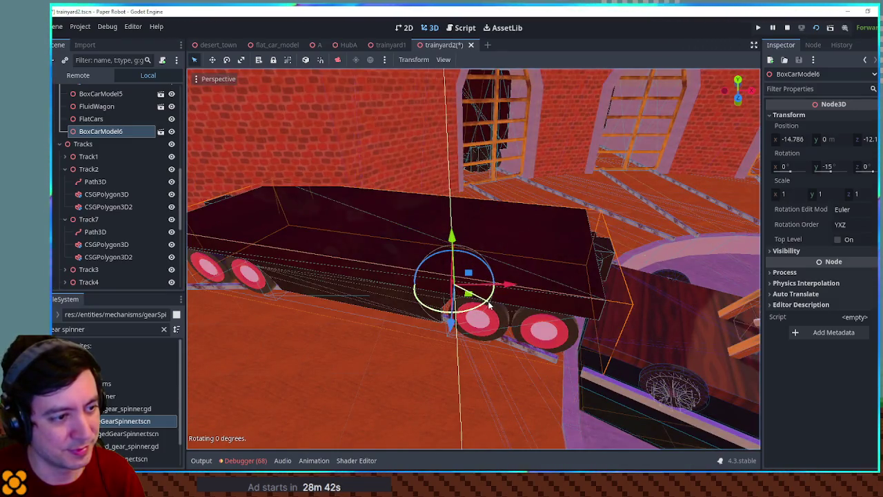
mouse_move(489, 304)
mouse_down()
mouse_move(387, 284)
mouse_move(331, 258)
mouse_move(493, 336)
mouse_move(393, 312)
mouse_move(386, 293)
mouse_move(560, 371)
mouse_move(495, 301)
mouse_up()
key(ctrl+z)
key(ctrl+z)
key(ctrl+z)
Step: Straighten the box car to 0 rotation and slide it left along X to -19.177
key(KP_7)
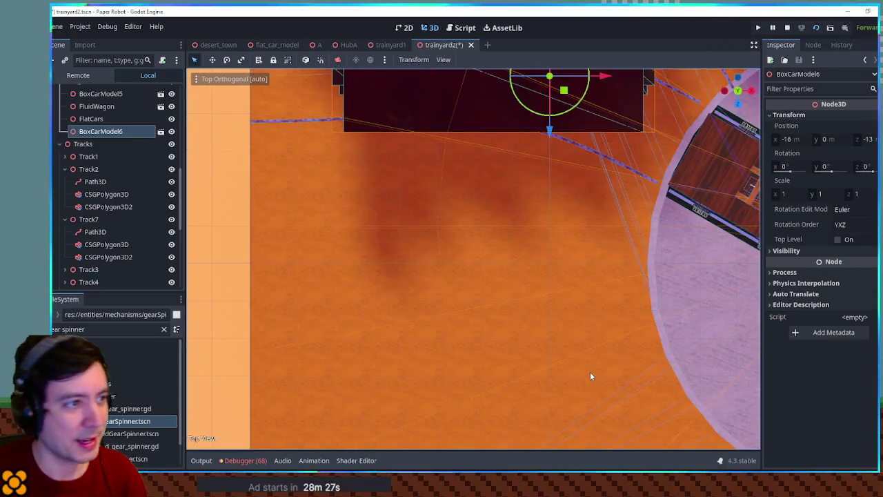
drag(544, 242, 536, 347)
mouse_move(597, 184)
mouse_down()
mouse_move(499, 181)
mouse_move(518, 181)
mouse_move(501, 281)
mouse_move(501, 155)
mouse_up()
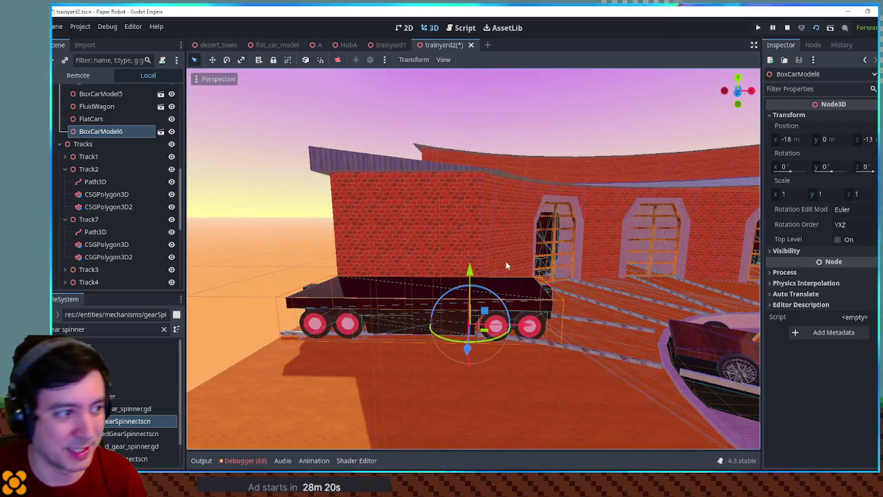
mouse_move(567, 287)
mouse_down()
mouse_move(453, 268)
mouse_move(543, 273)
mouse_move(567, 289)
mouse_move(607, 293)
mouse_move(482, 296)
mouse_move(523, 302)
mouse_move(482, 297)
mouse_move(464, 343)
mouse_move(455, 252)
mouse_up()
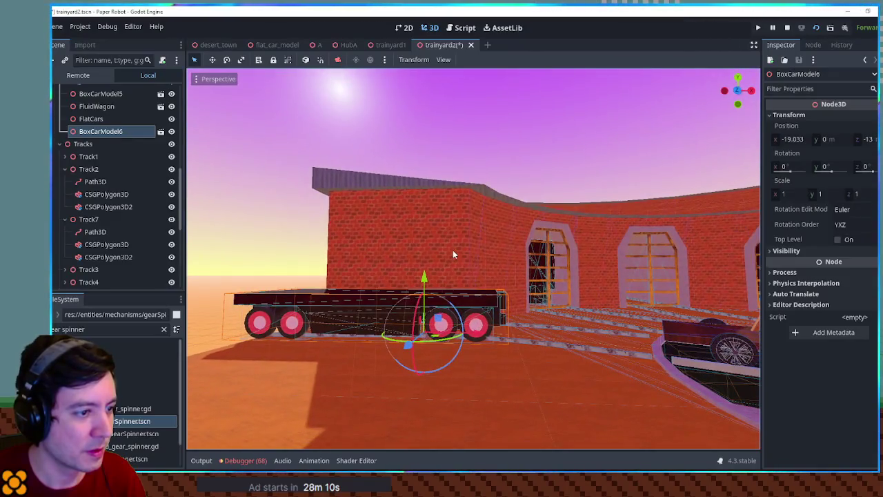
scroll(505, 319, up, 2)
mouse_move(394, 381)
mouse_down()
mouse_move(365, 305)
mouse_move(454, 285)
mouse_up()
scroll(454, 284, down, 5)
mouse_move(305, 337)
mouse_down()
mouse_move(396, 355)
mouse_move(357, 356)
mouse_move(407, 367)
mouse_move(415, 355)
mouse_up()
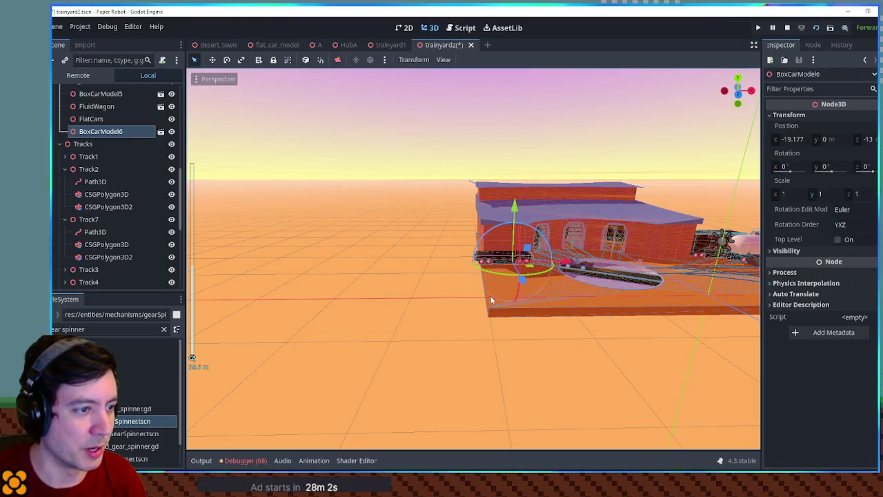
Step: Select the large subtracting cylinder, then the ground slab, in the viewport
click(490, 295)
scroll(356, 257, up, 3)
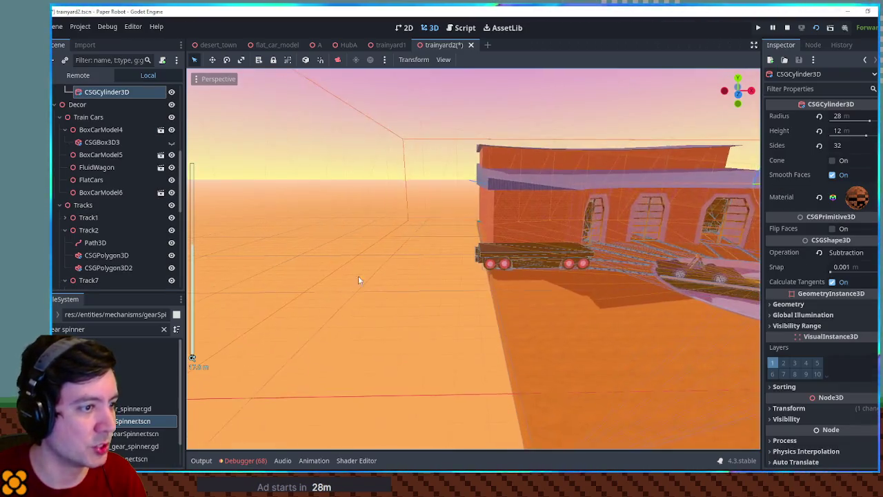
scroll(481, 341, up, 2)
click(492, 328)
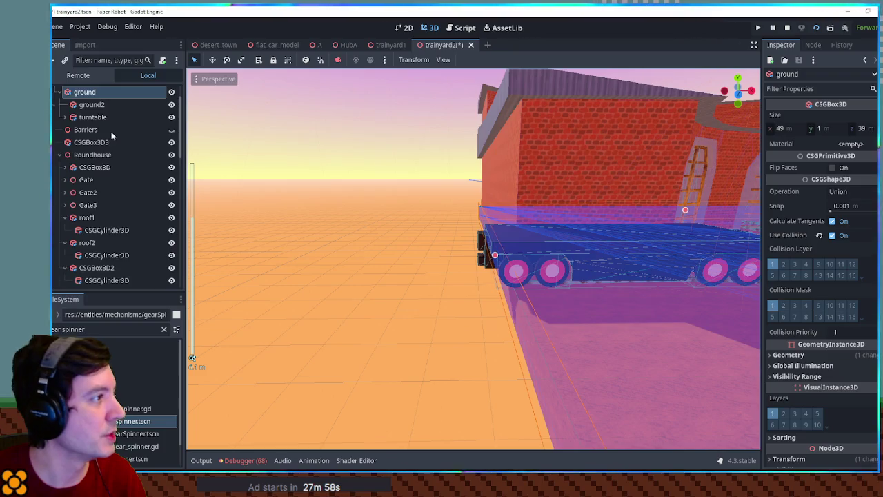
scroll(111, 131, up, 2)
scroll(111, 131, down, 1)
scroll(359, 207, down, 3)
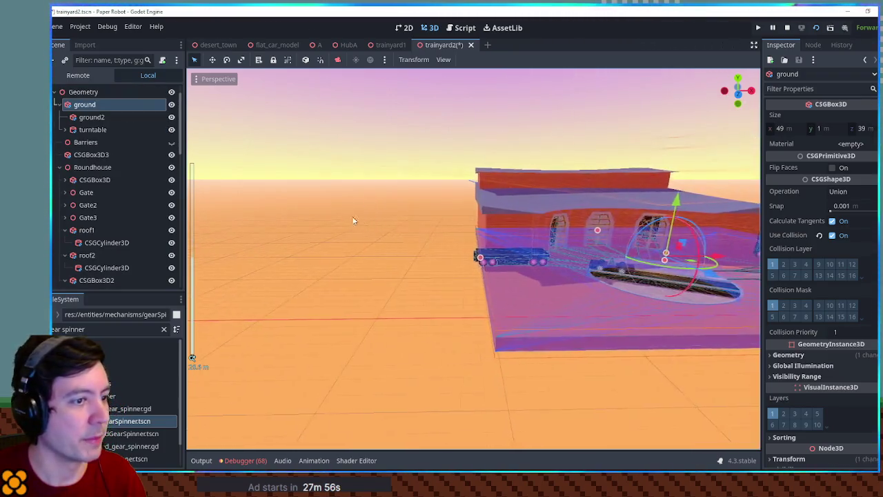
scroll(352, 219, down, 2)
Step: Drag ground2 and turntable together onto the ground node so they become its children
click(92, 118)
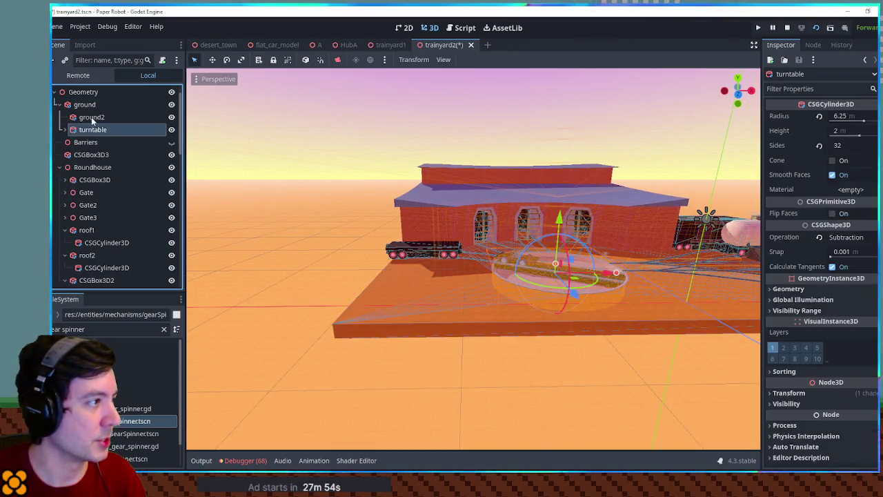
shift+click(92, 130)
drag(92, 130, 89, 115)
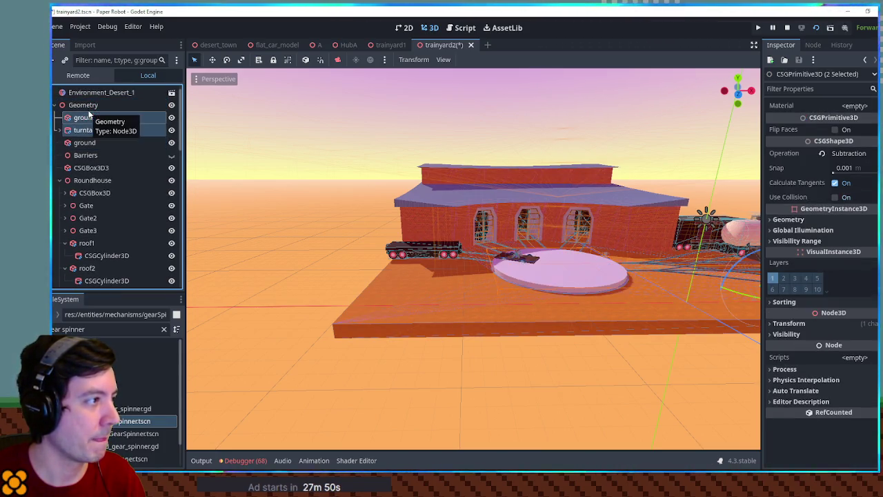
click(85, 141)
mouse_move(358, 251)
mouse_down()
mouse_move(489, 258)
mouse_move(522, 269)
mouse_move(471, 261)
mouse_up()
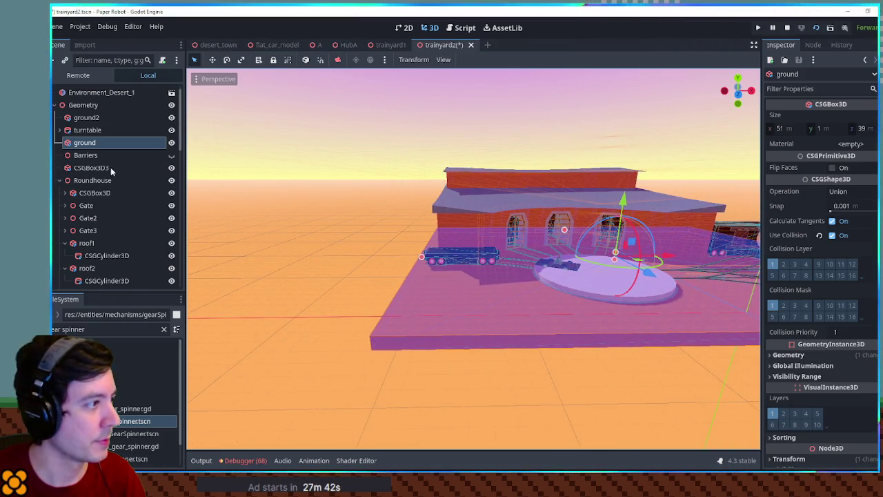
click(93, 130)
shift+click(93, 119)
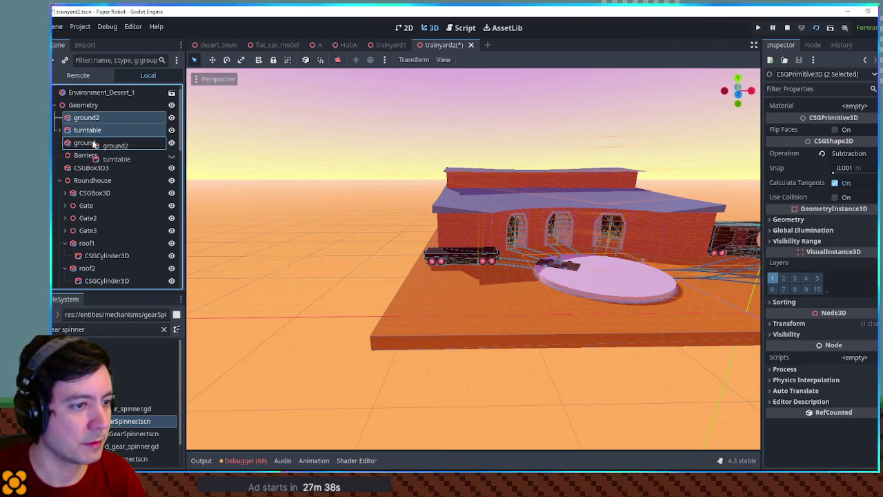
drag(94, 143, 94, 144)
Step: Select the cylinder under CSGBox3D2, then the roof2 cone cylinder
click(317, 244)
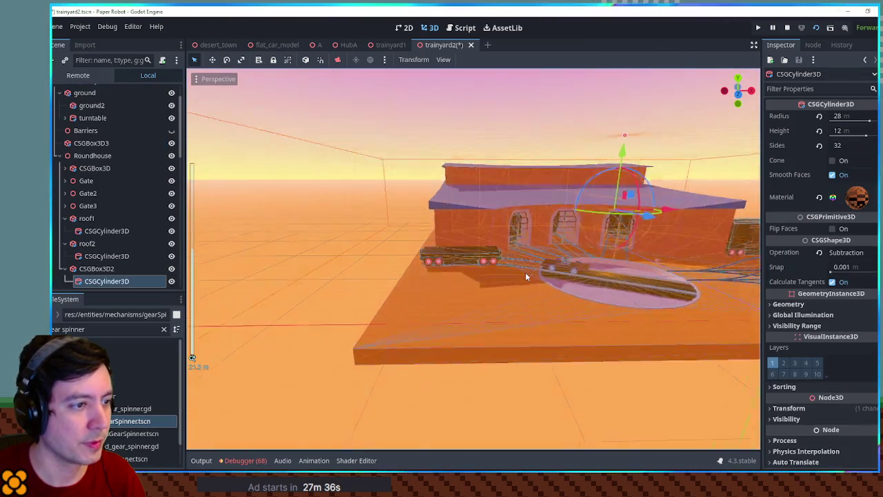
scroll(222, 264, up, 3)
click(484, 110)
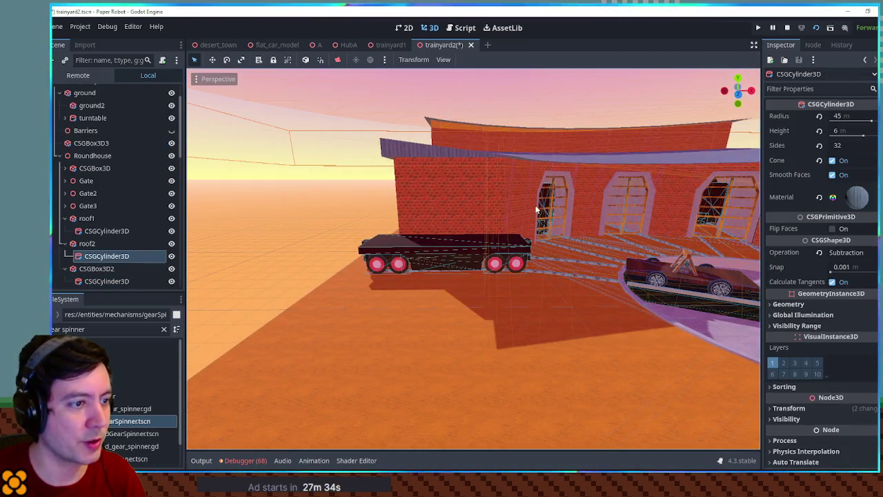
scroll(536, 209, up, 5)
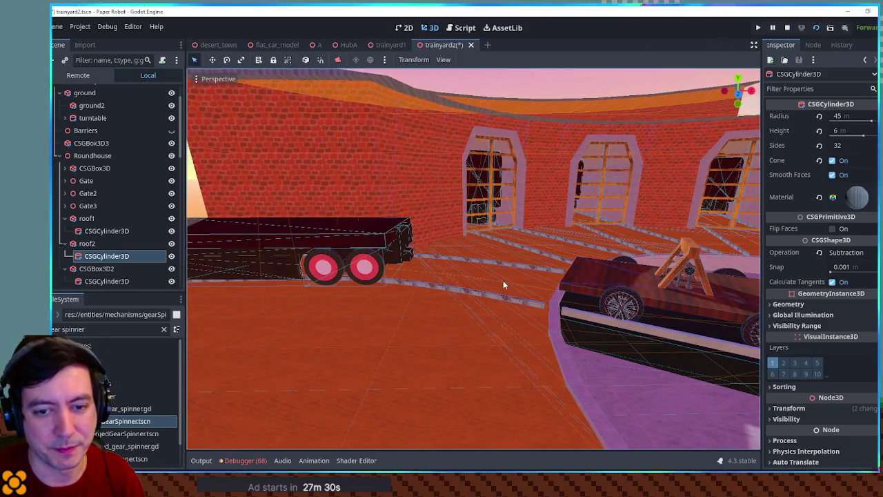
scroll(503, 280, down, 5)
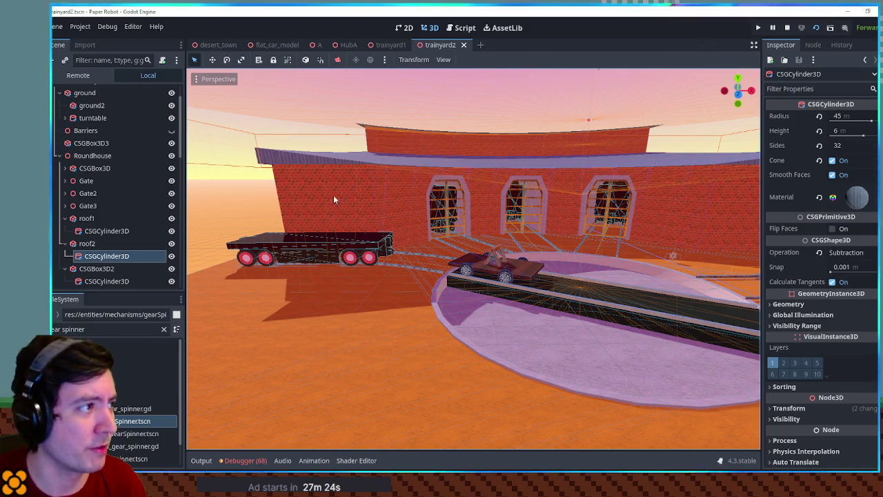
Step: Switch to the desert_town scene and launch the game, restarting it with F5
click(211, 44)
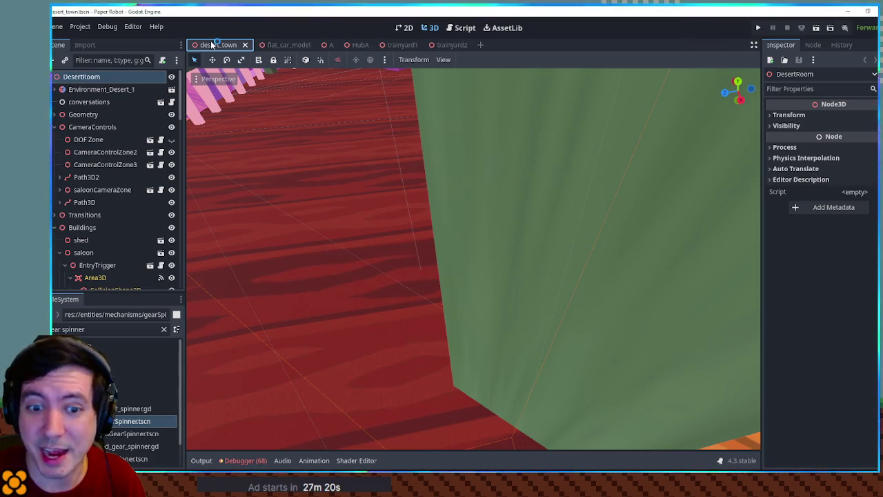
key(F6)
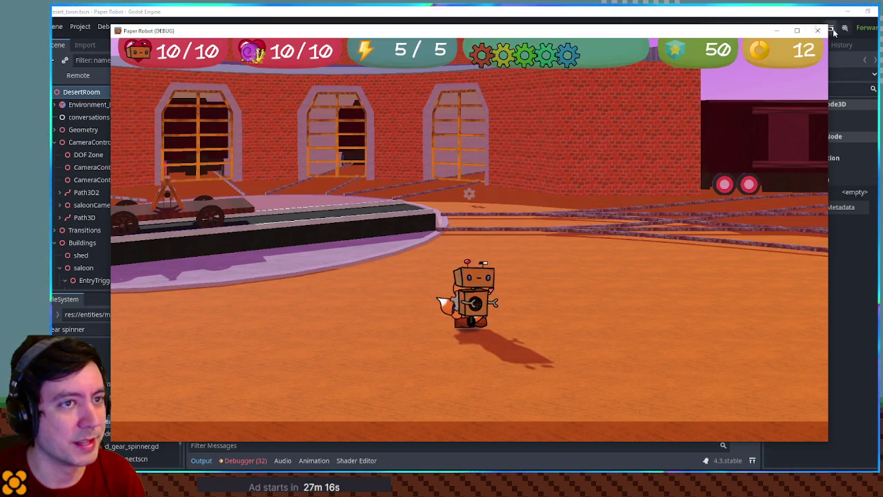
click(814, 33)
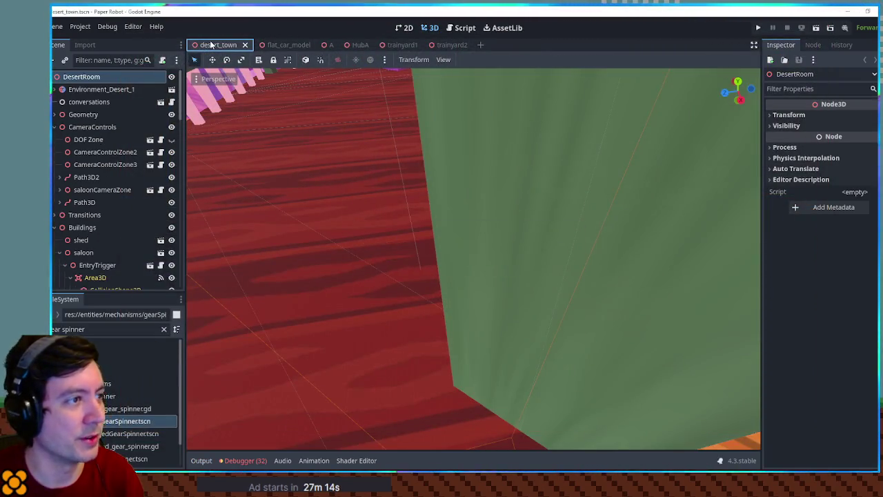
key(F5)
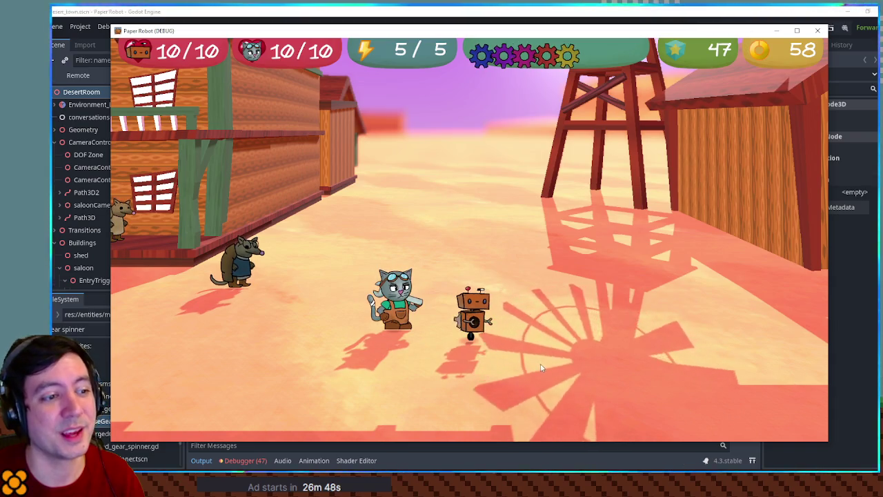
Step: Walk the robot left past the saloon, into its doorway and back out, then quit with Alt+F4
key(d)
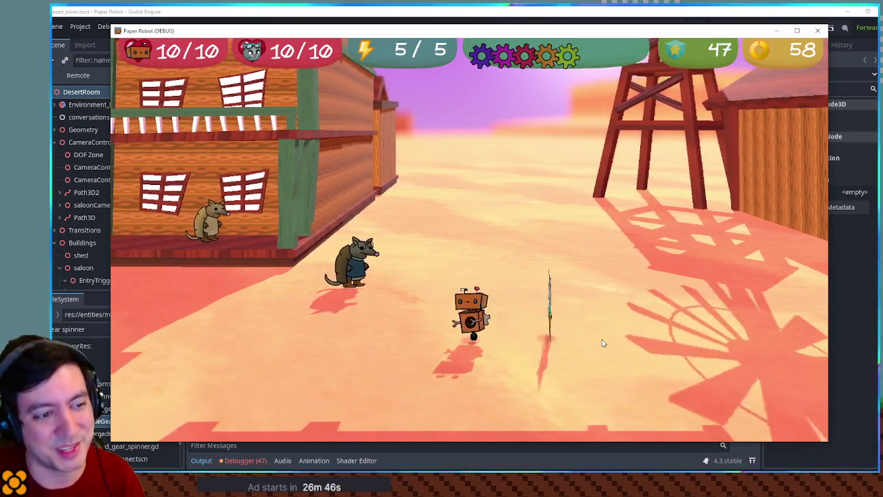
key(a)
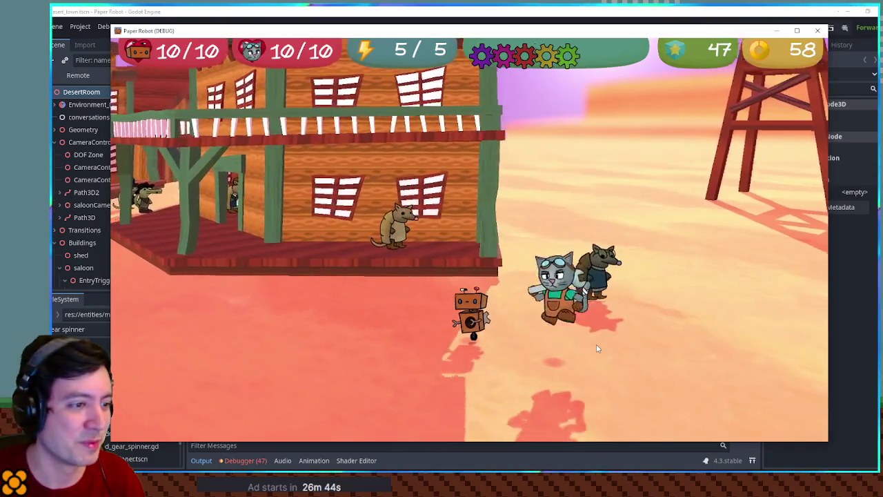
key(a)
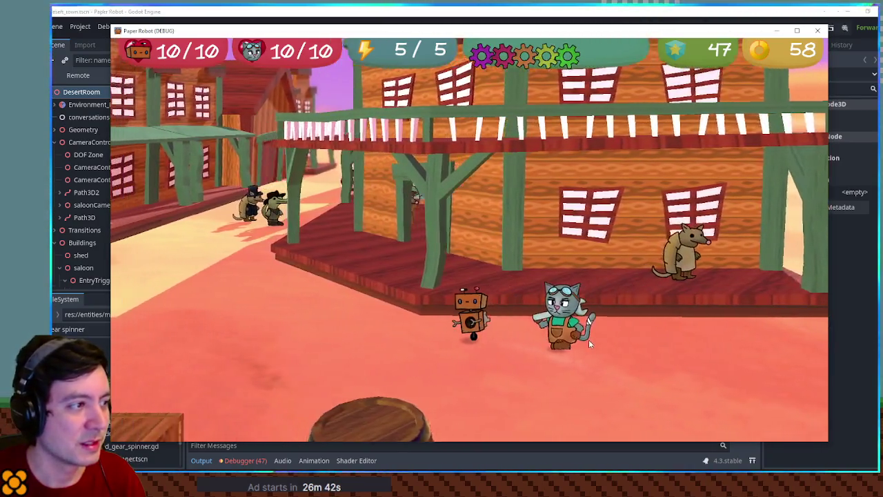
key(a)
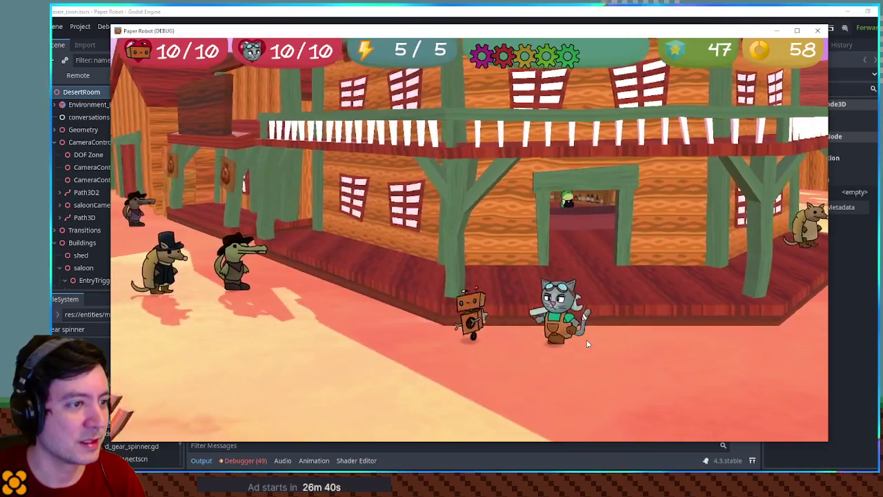
key(a)
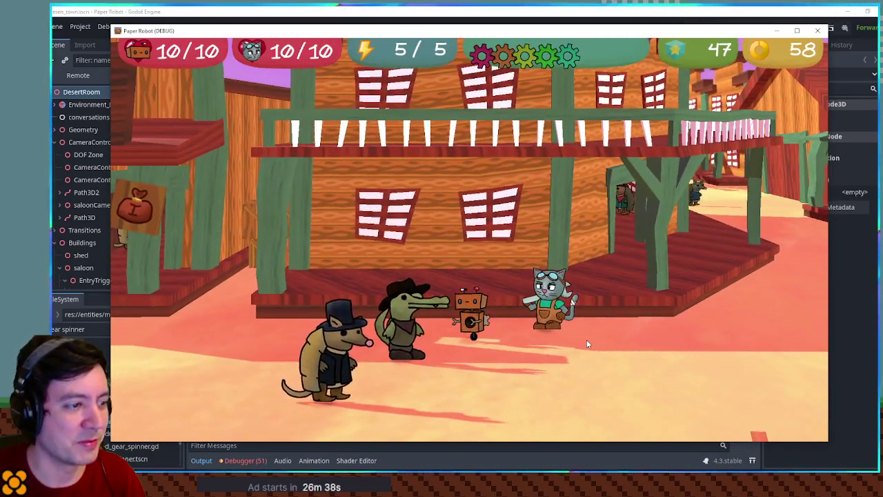
key(a)
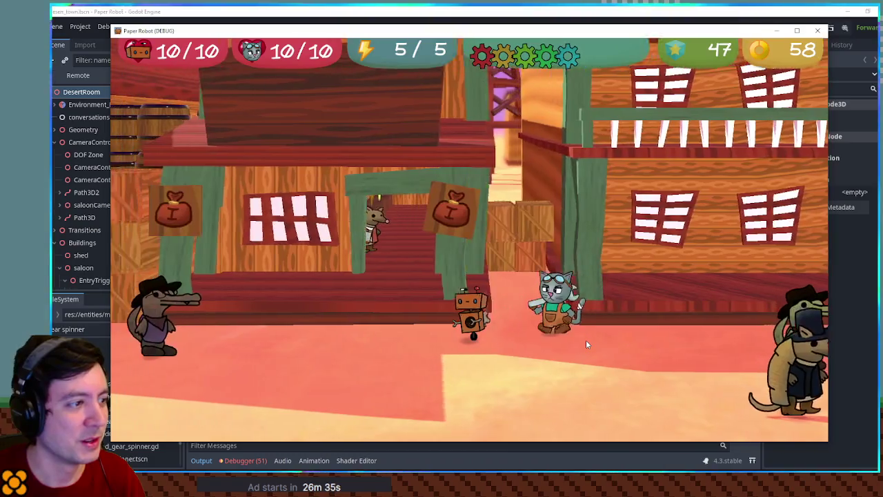
key(w)
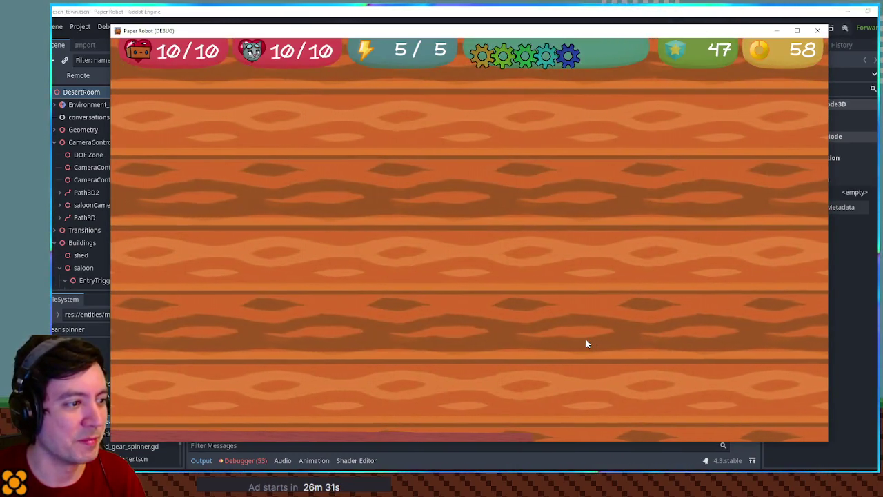
key(s)
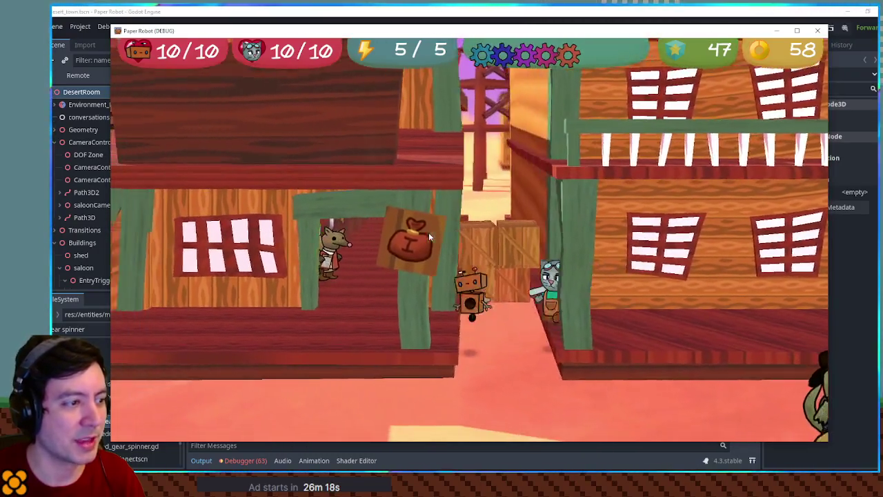
key(alt+F4)
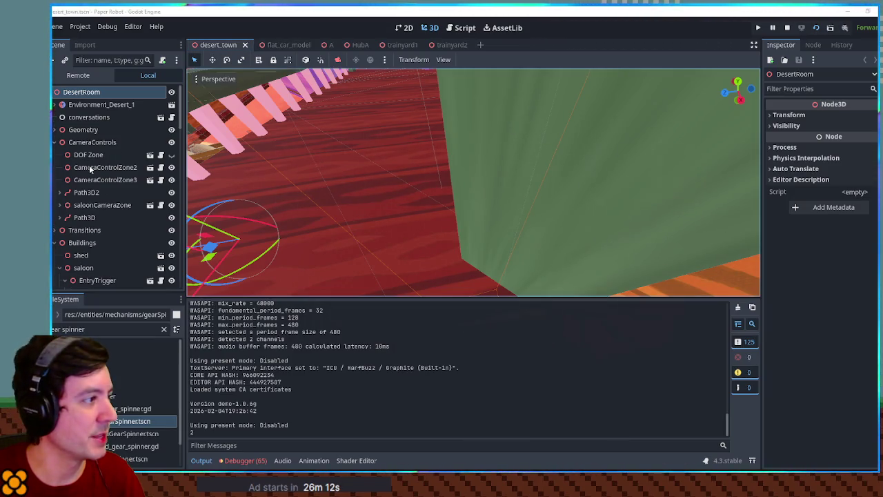
Step: Collapse the saloon and GeneralStore nodes in the Scene dock
scroll(103, 221, down, 15)
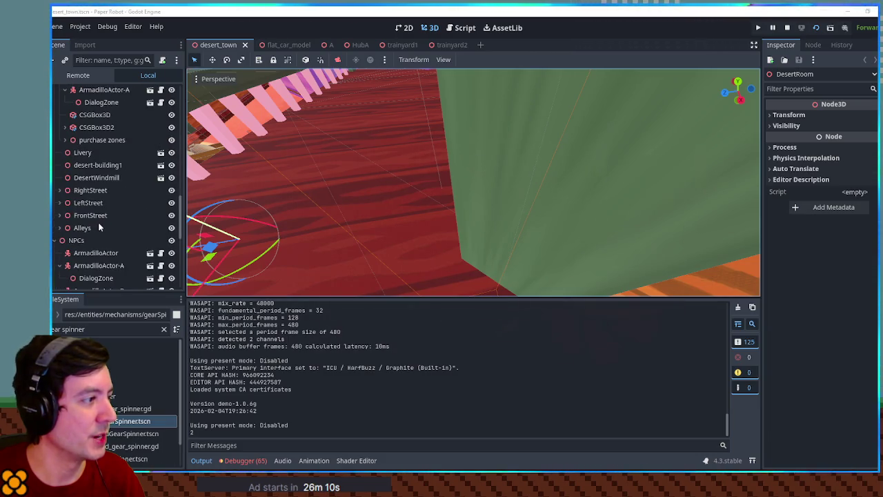
scroll(98, 225, down, 3)
scroll(73, 262, down, 5)
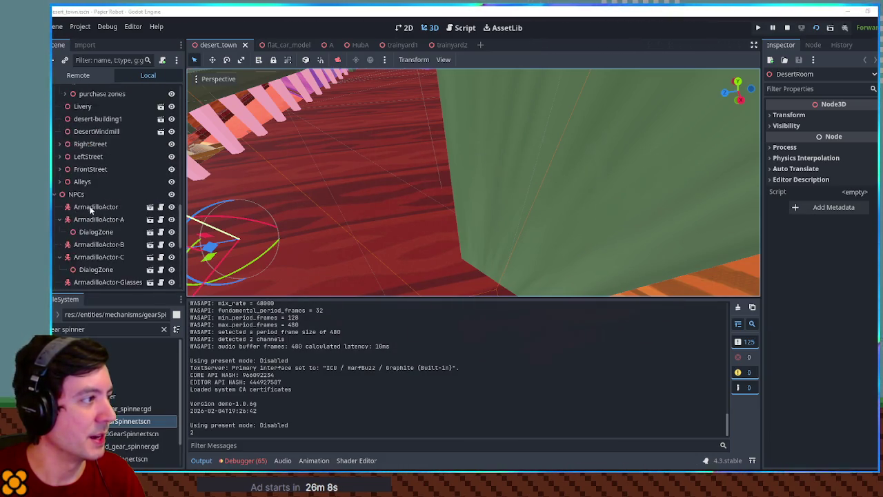
scroll(81, 148, up, 20)
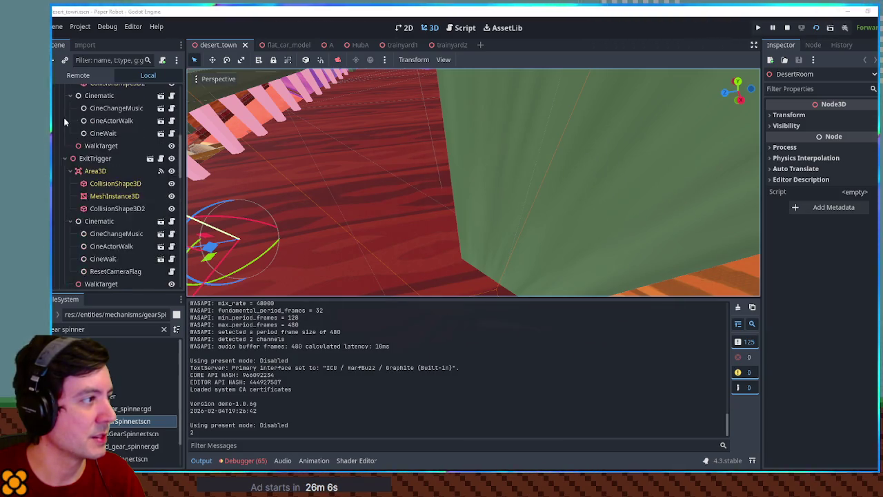
click(60, 222)
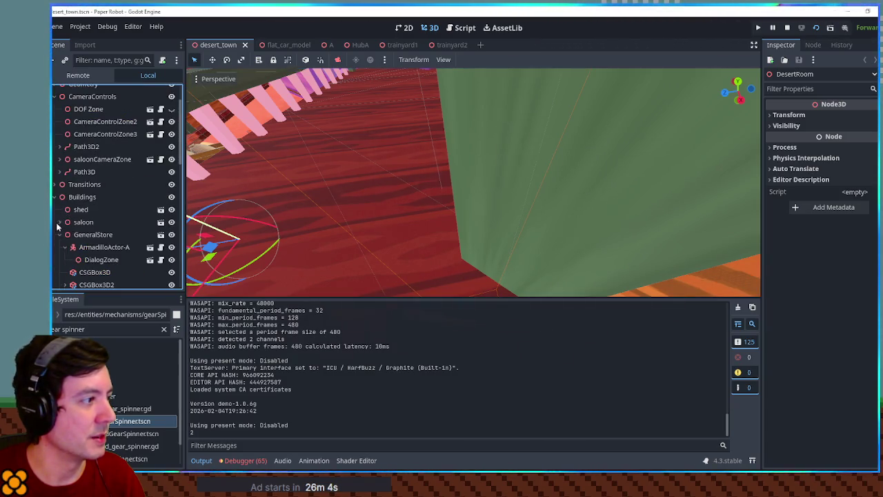
scroll(86, 248, down, 3)
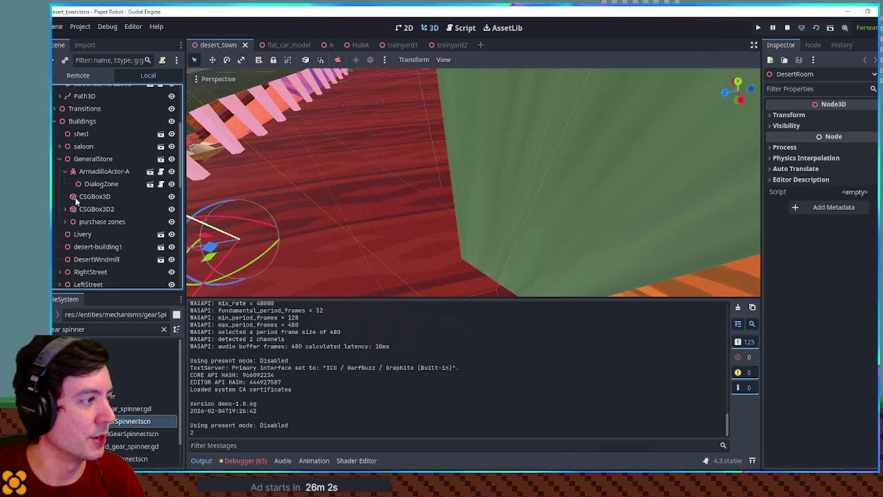
scroll(72, 221, down, 2)
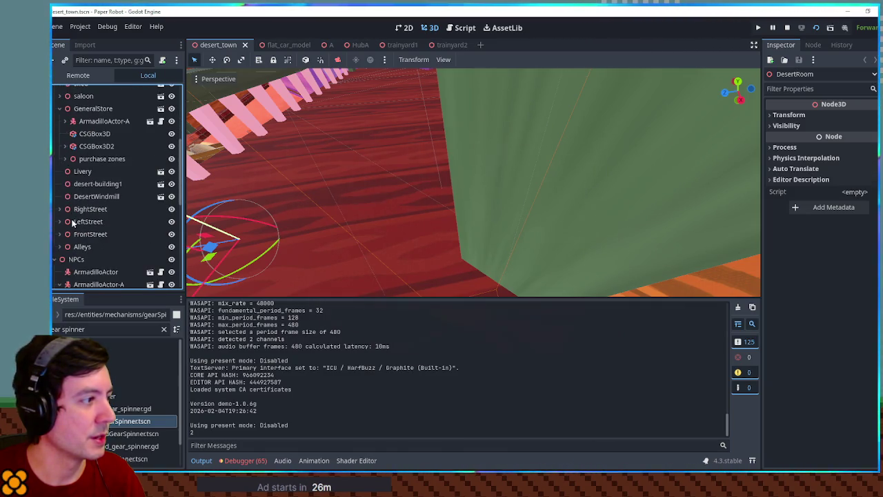
click(59, 108)
Step: Expand GeneralStore to show its children and open its scene in the editor
scroll(56, 159, down, 1)
scroll(55, 184, up, 3)
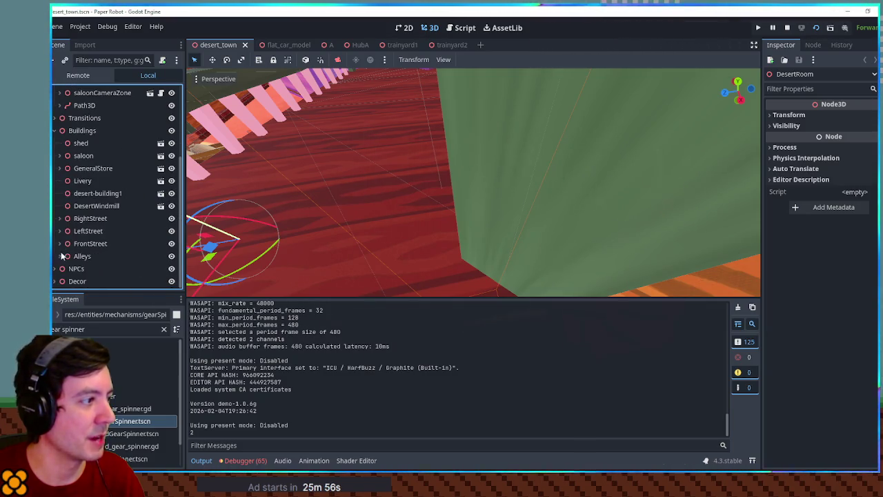
scroll(64, 207, up, 4)
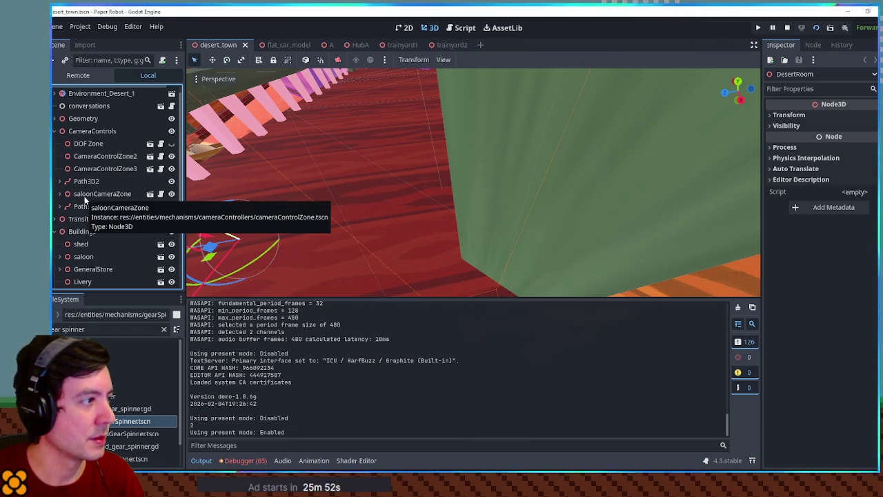
scroll(82, 222, down, 3)
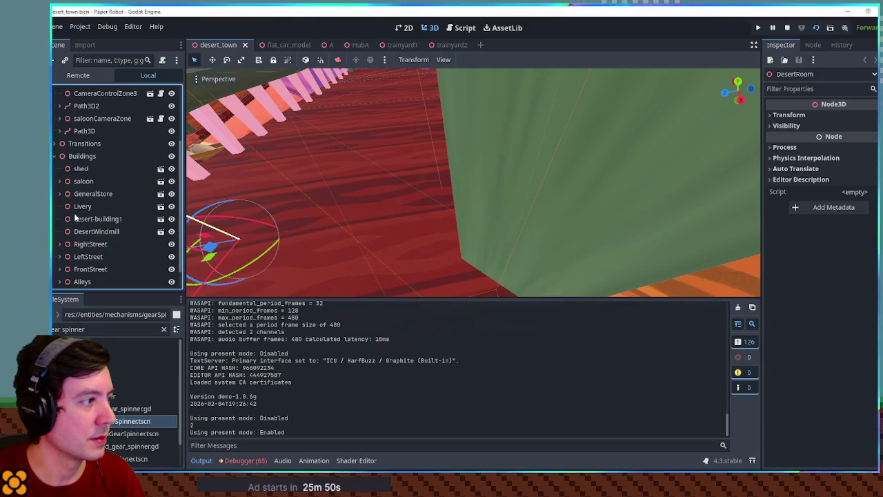
click(60, 193)
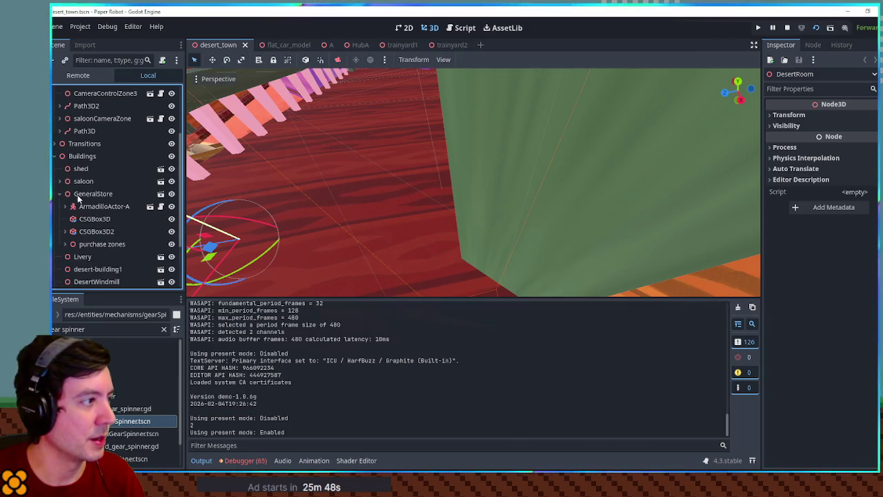
click(160, 194)
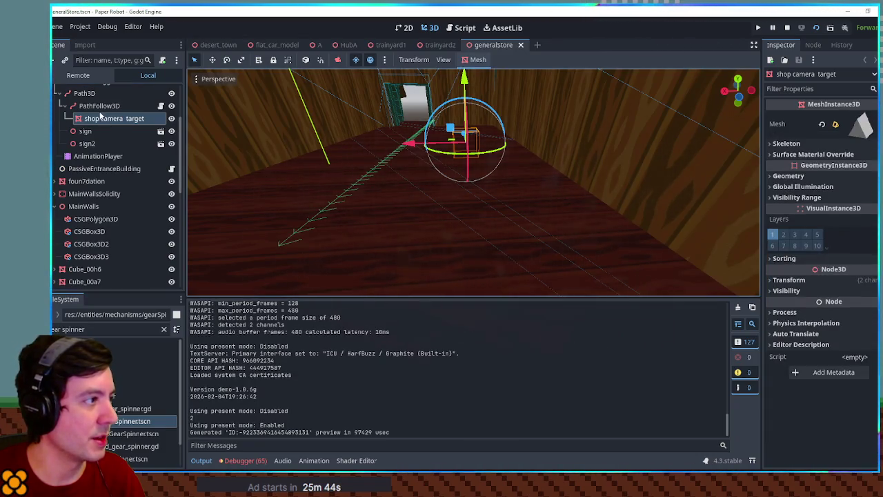
Step: Move the shop camera target left and lower along Y, undoing the first X nudge
drag(409, 143, 460, 149)
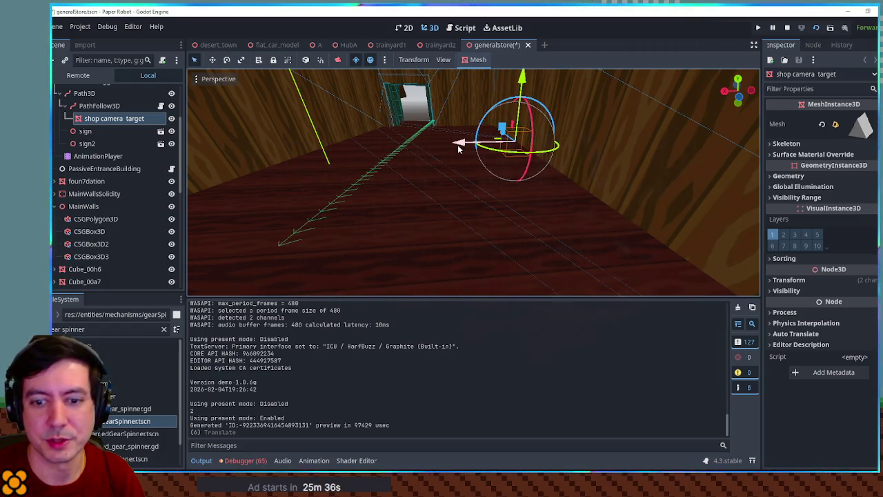
key(ctrl+z)
key(ctrl+z)
key(ctrl+z)
drag(463, 119, 504, 117)
drag(518, 88, 522, 107)
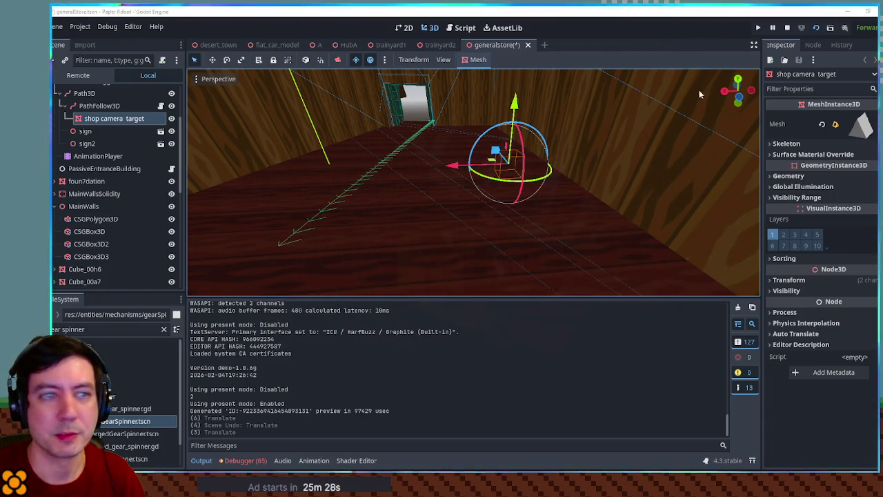
key(alt+Tab)
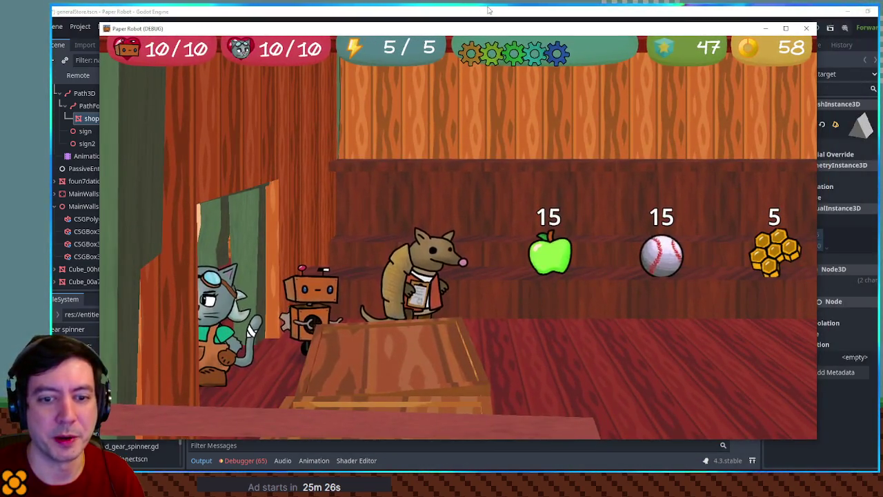
Step: Walk the cat out of the general store and right along the street onto a porch
key(alt+Tab)
key(alt+Tab)
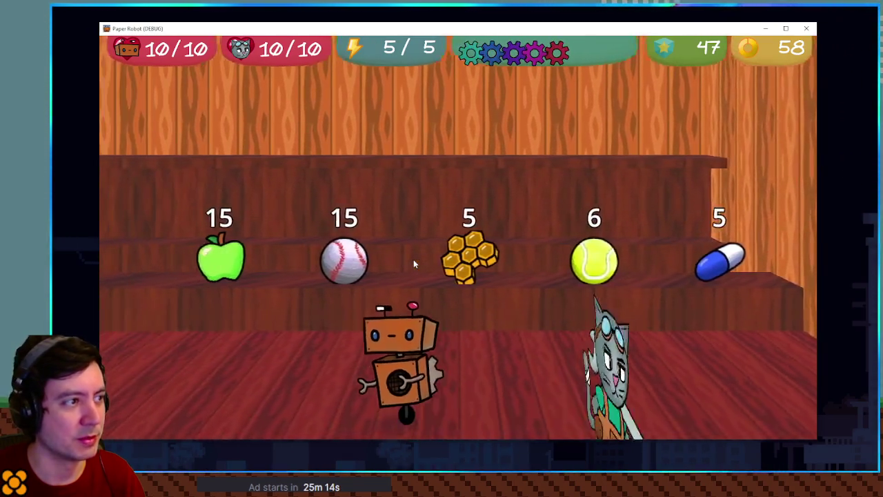
key(Left)
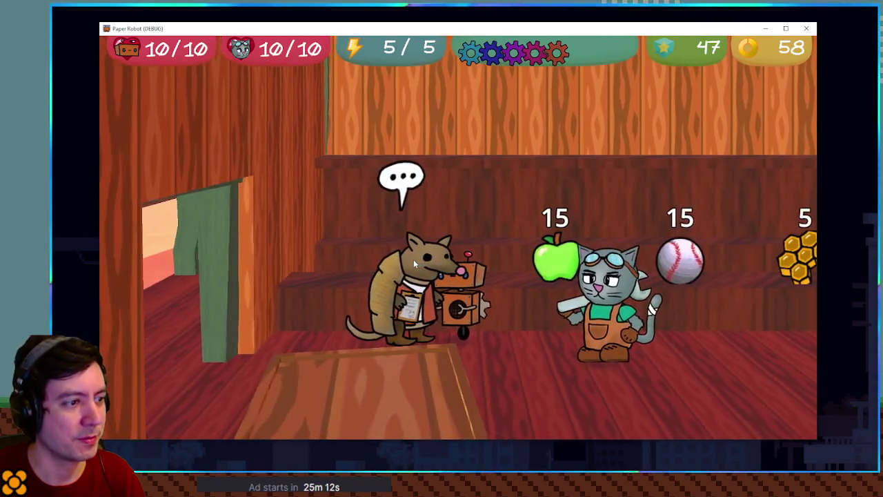
key(Left)
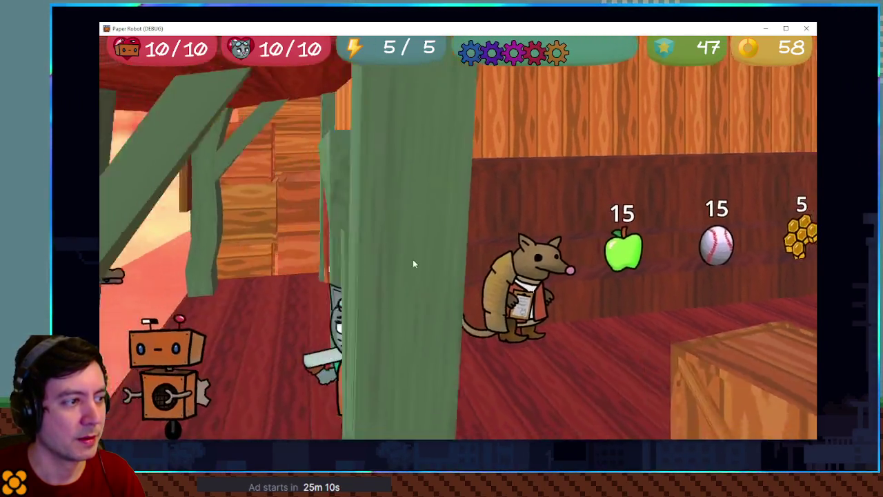
key(Down)
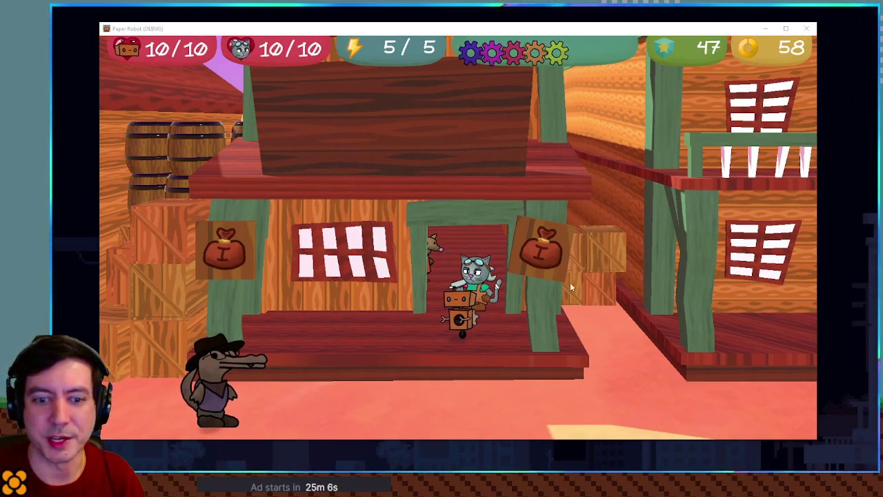
key(Right)
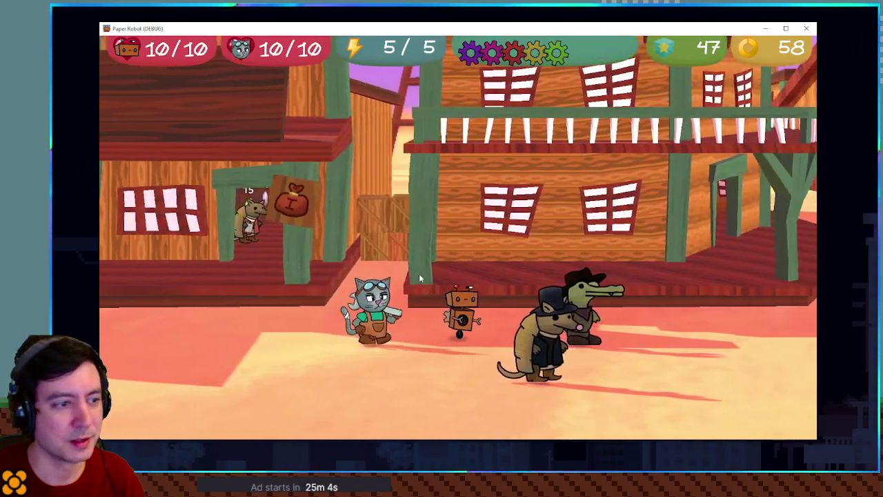
key(Right)
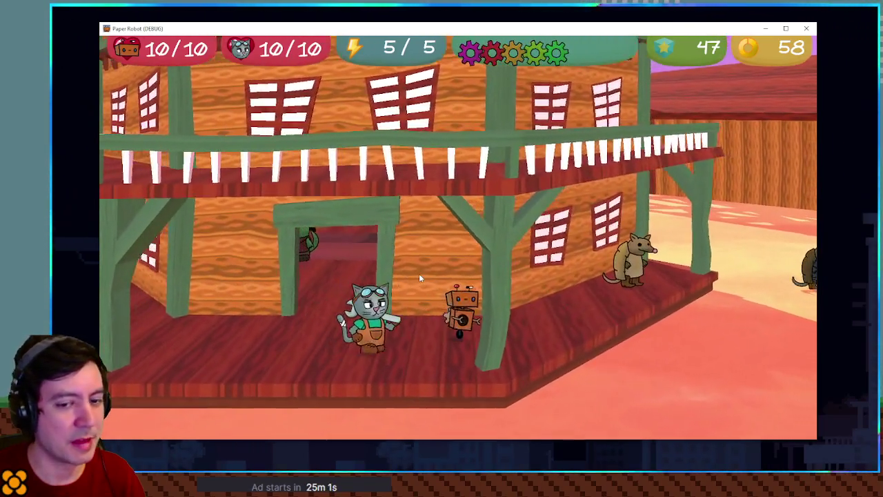
key(Right)
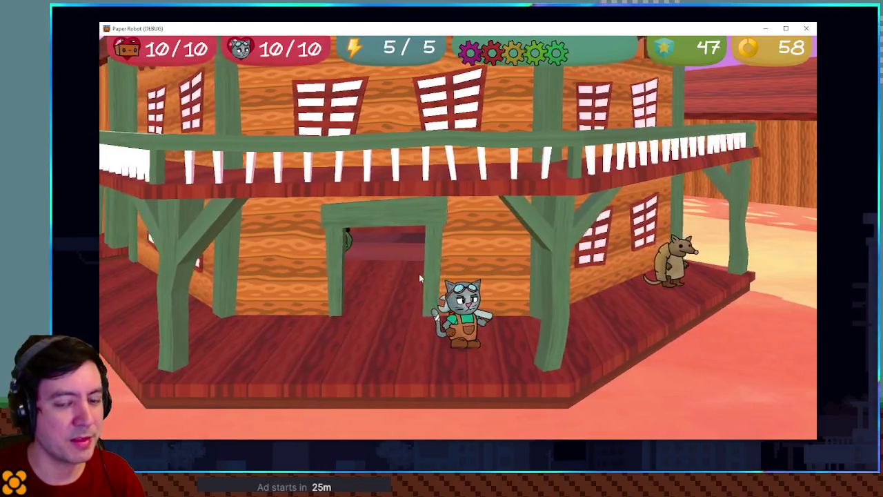
Step: Walk the cat into the saloon and back out toward the armadillo, then close the game window
key(Up)
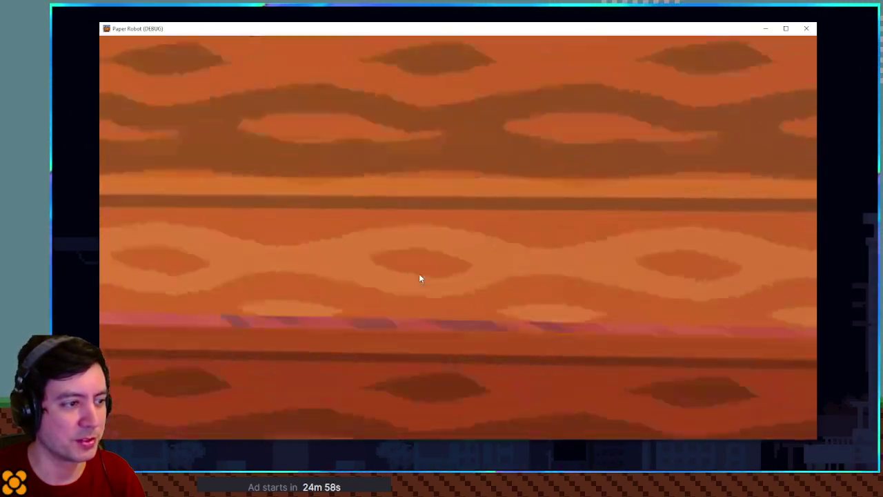
key(Left)
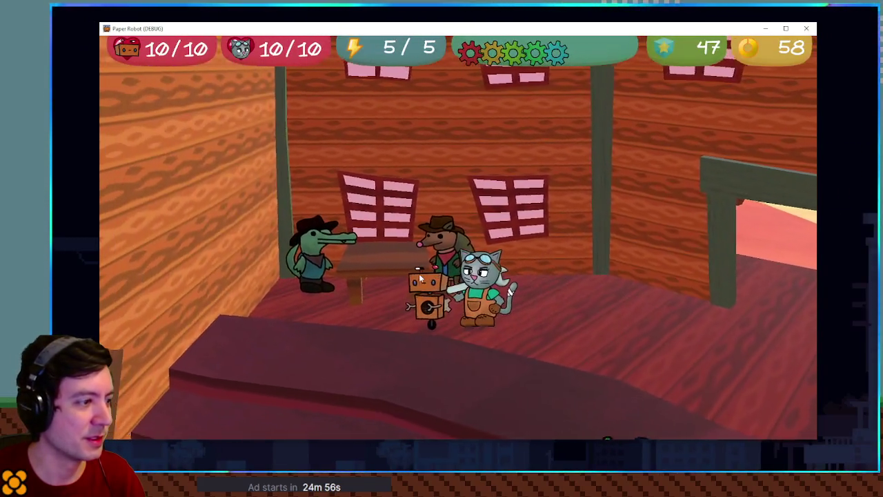
key(Down)
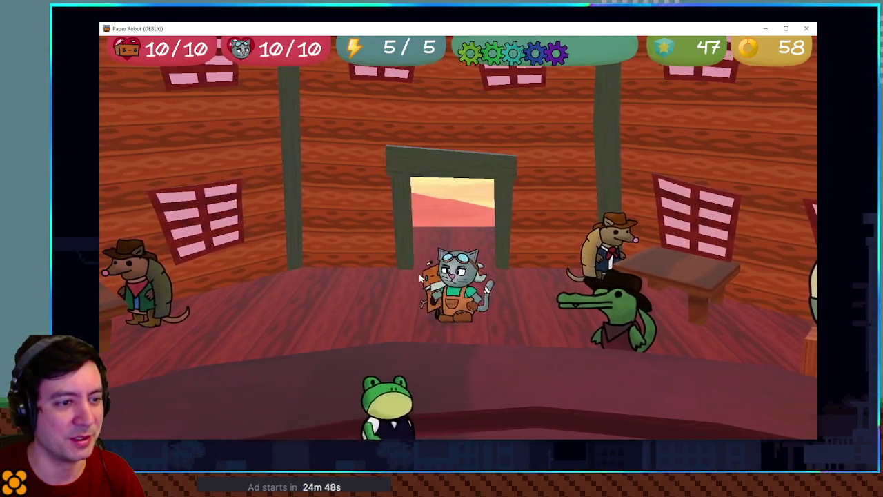
key(w)
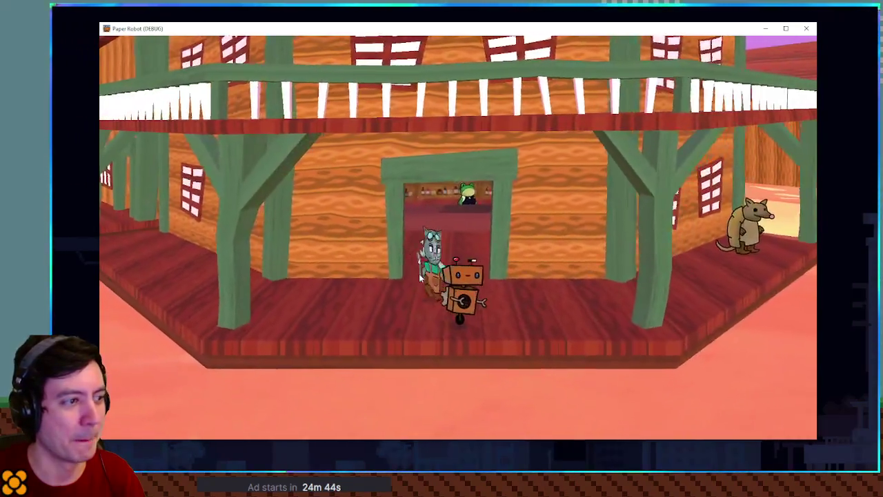
key(a)
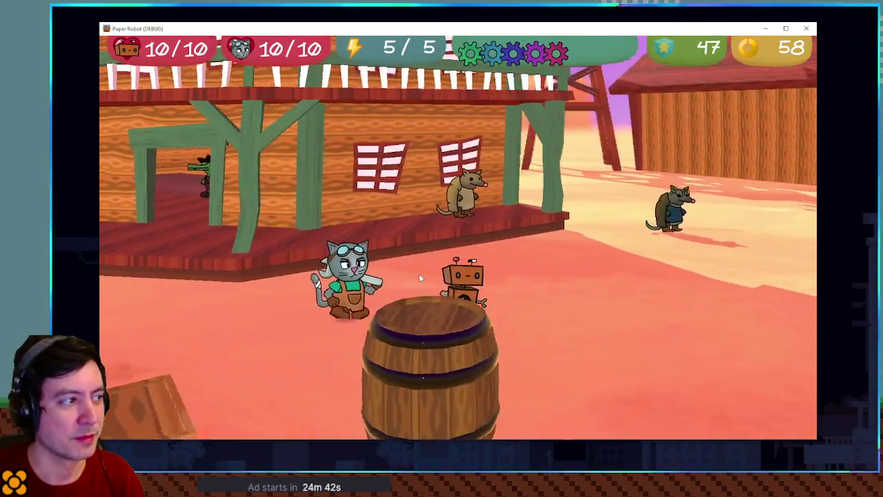
key(d)
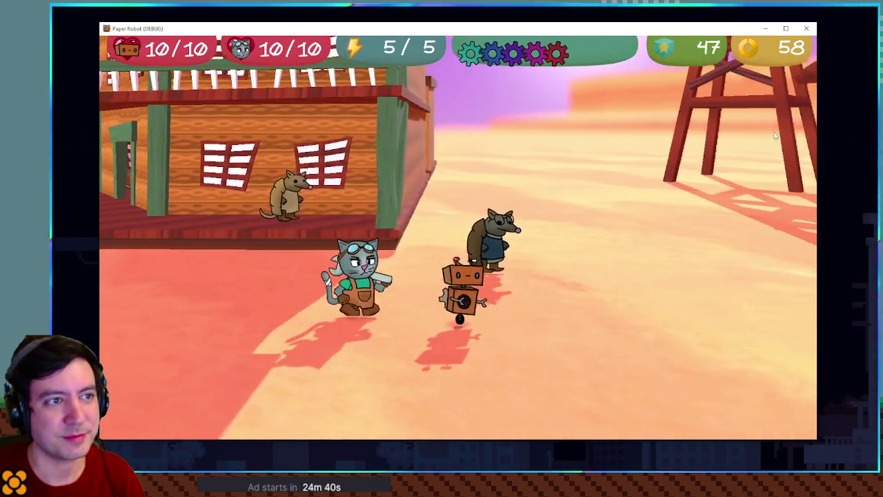
click(807, 28)
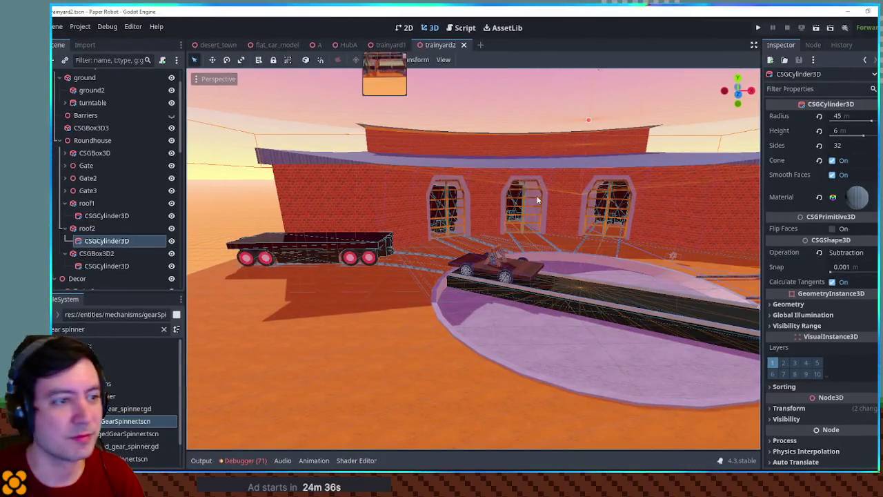
scroll(540, 205, up, 8)
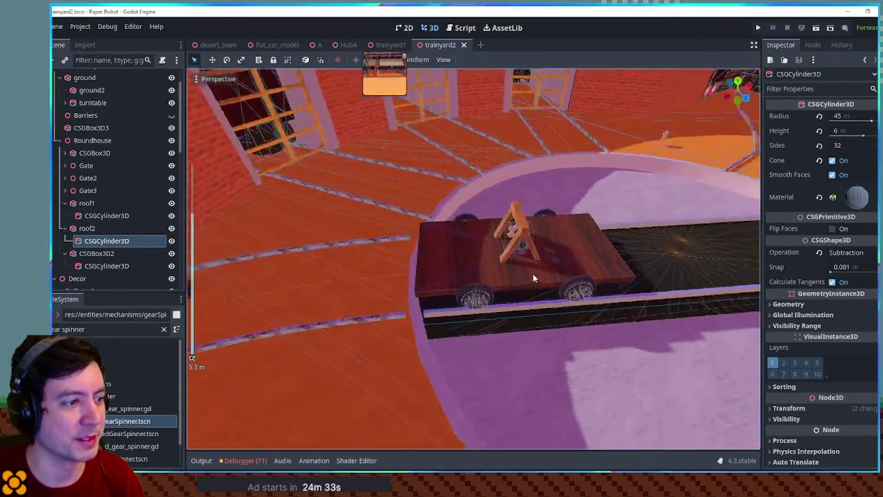
scroll(506, 254, up, 3)
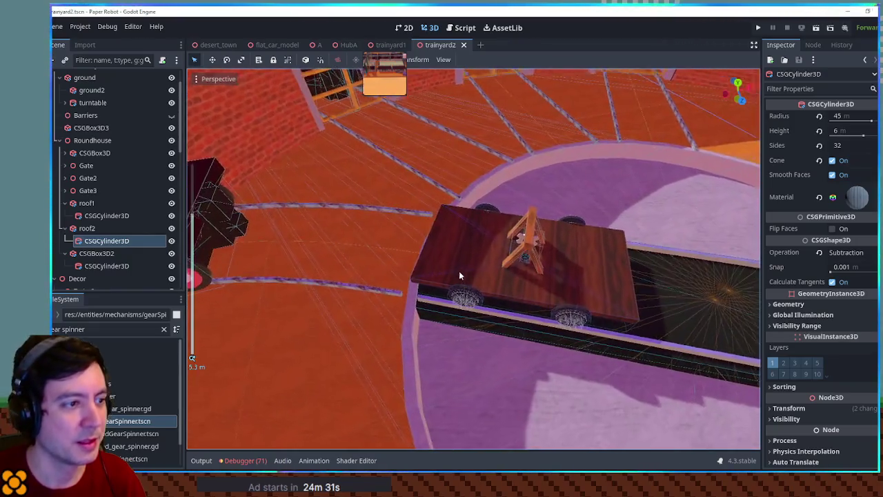
mouse_move(460, 275)
mouse_down()
mouse_move(424, 253)
mouse_move(531, 217)
mouse_up()
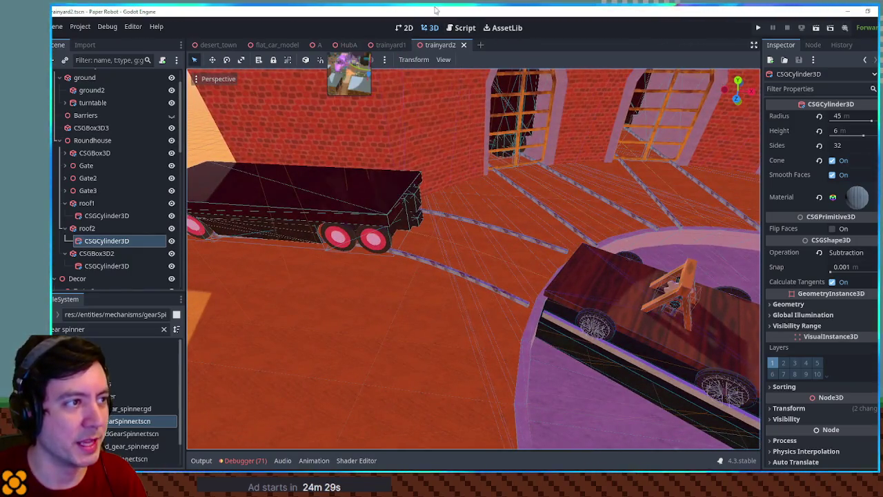
scroll(519, 254, up, 3)
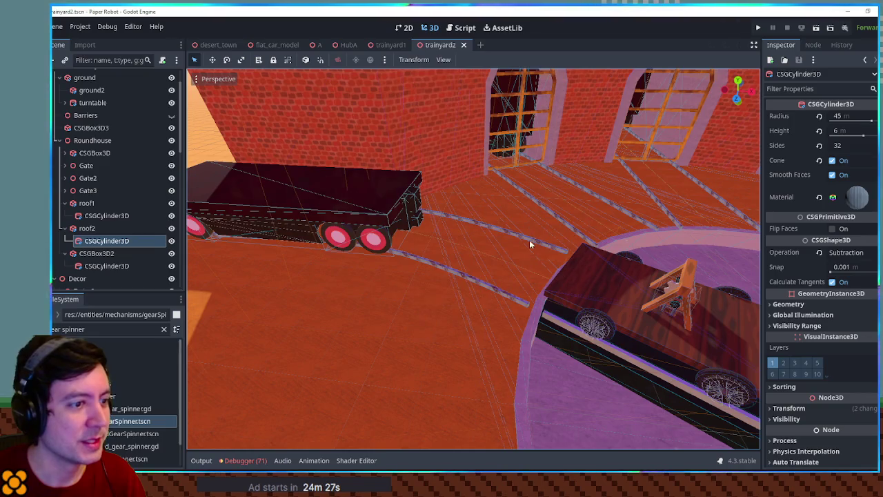
scroll(518, 252, down, 5)
mouse_move(490, 239)
mouse_down()
mouse_move(496, 214)
mouse_move(502, 237)
mouse_move(478, 229)
mouse_move(459, 260)
mouse_move(441, 227)
mouse_move(460, 210)
mouse_up()
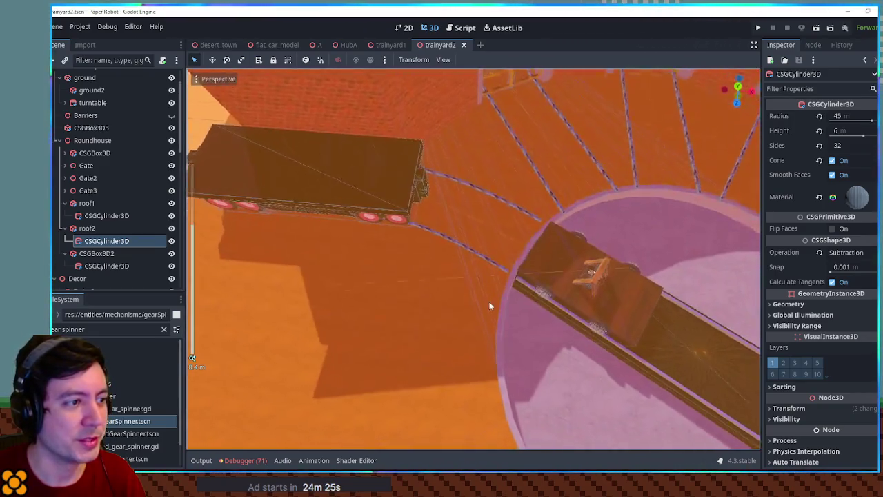
scroll(500, 235, up, 3)
scroll(483, 234, down, 2)
scroll(480, 236, up, 3)
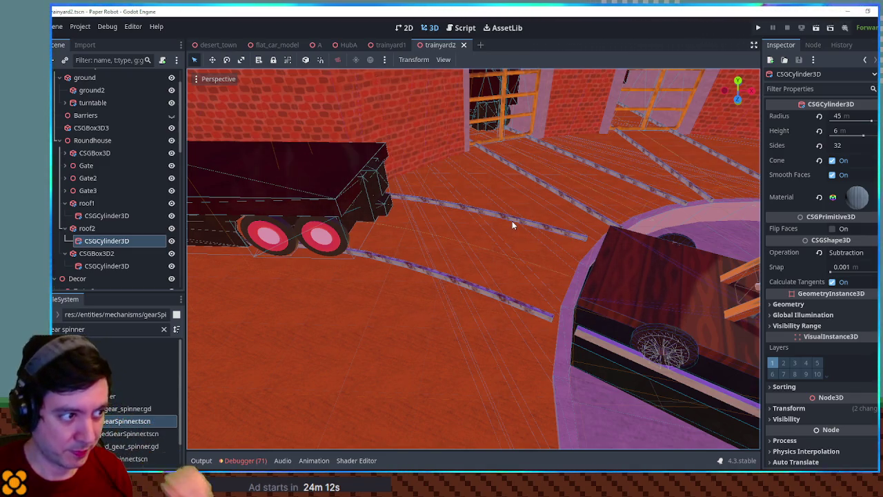
scroll(510, 235, down, 6)
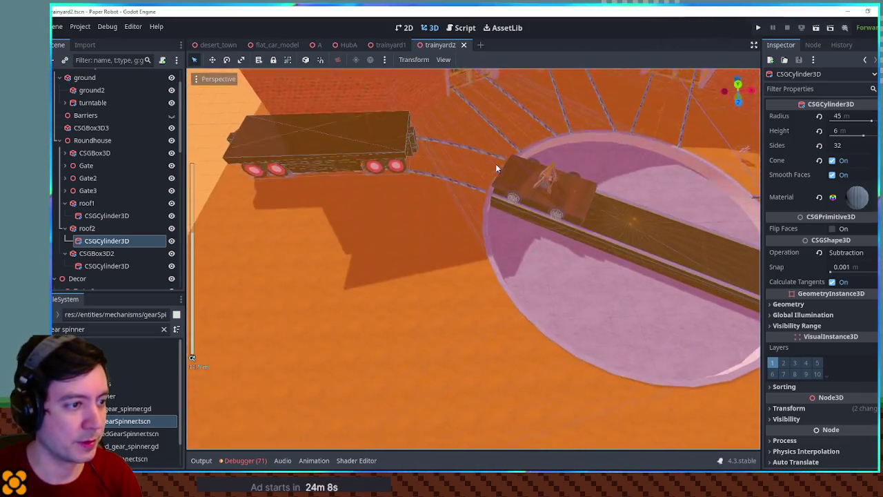
scroll(495, 169, up, 5)
mouse_move(518, 223)
mouse_down()
mouse_move(508, 174)
mouse_move(526, 227)
mouse_move(442, 221)
mouse_move(652, 238)
mouse_up()
Step: Scale BoxCarModel6 to 1.05 on all axes via the Inspector
click(436, 198)
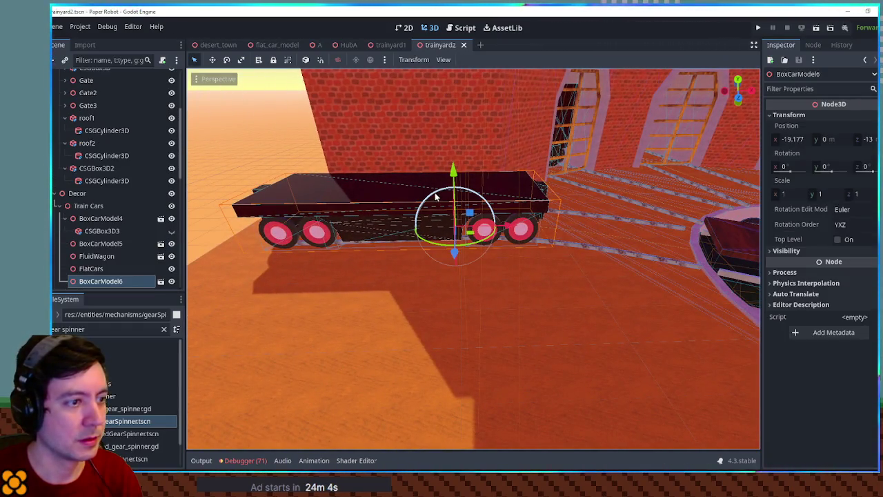
click(796, 194)
text(1.05)
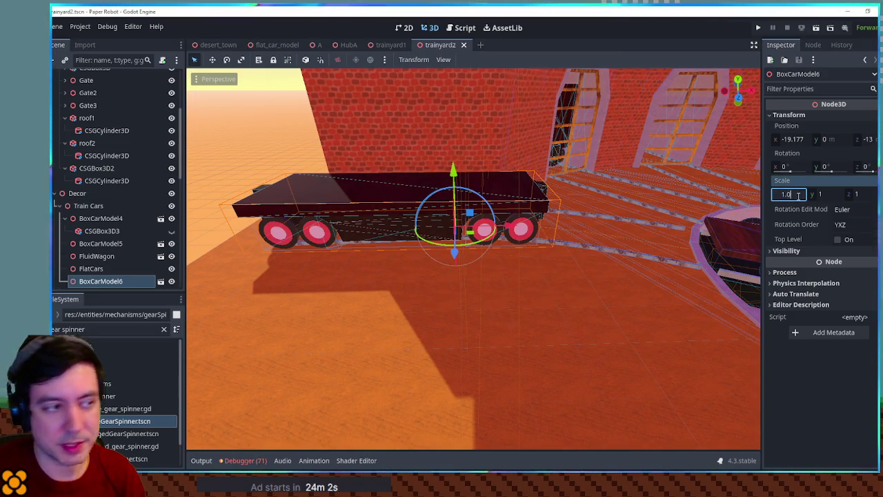
key(Return)
Step: Raise BoxCarModel6 to height 0.11 in front orthographic view, then orbit back to perspective
drag(435, 200, 446, 184)
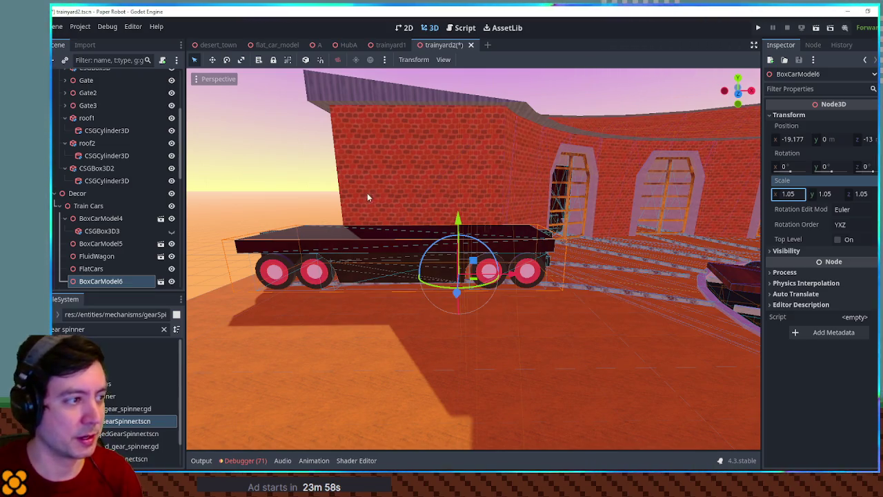
click(402, 195)
click(382, 241)
key(KP_1)
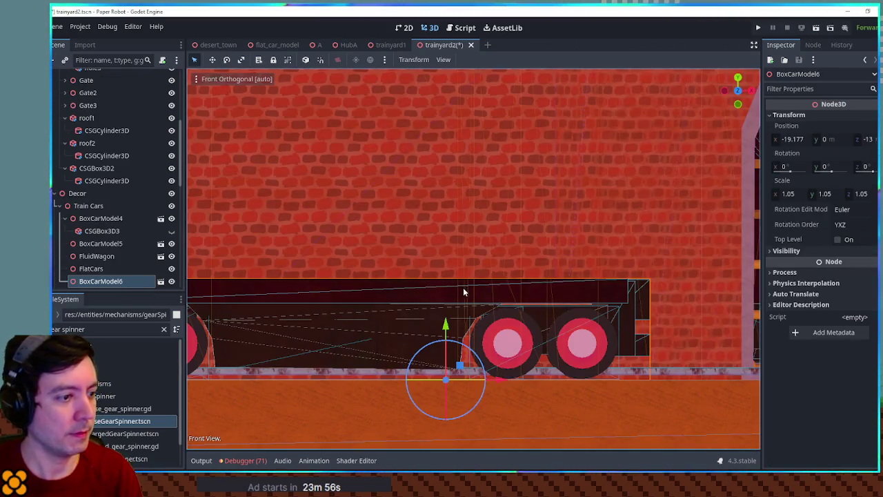
drag(445, 324, 446, 319)
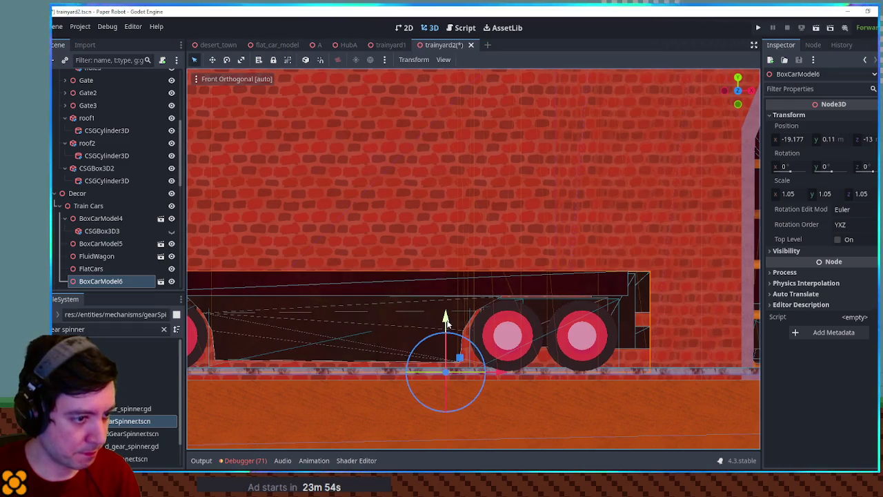
scroll(445, 317, down, 3)
click(280, 227)
drag(280, 226, 424, 283)
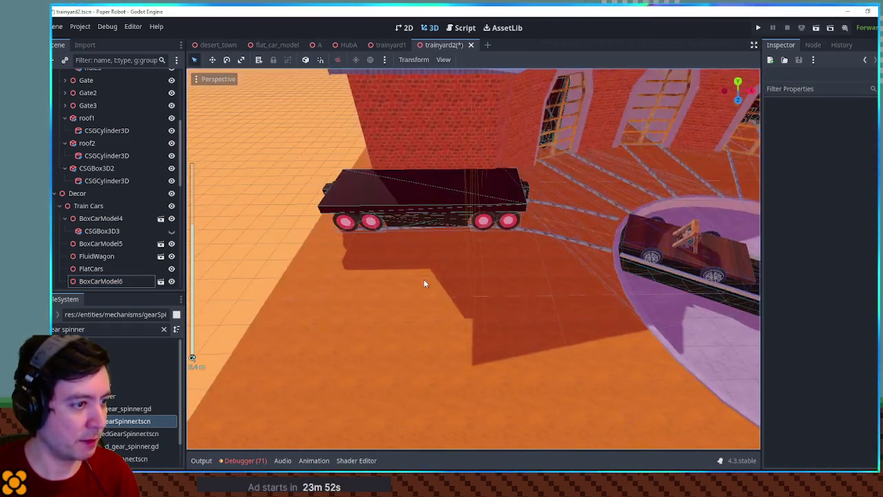
click(552, 238)
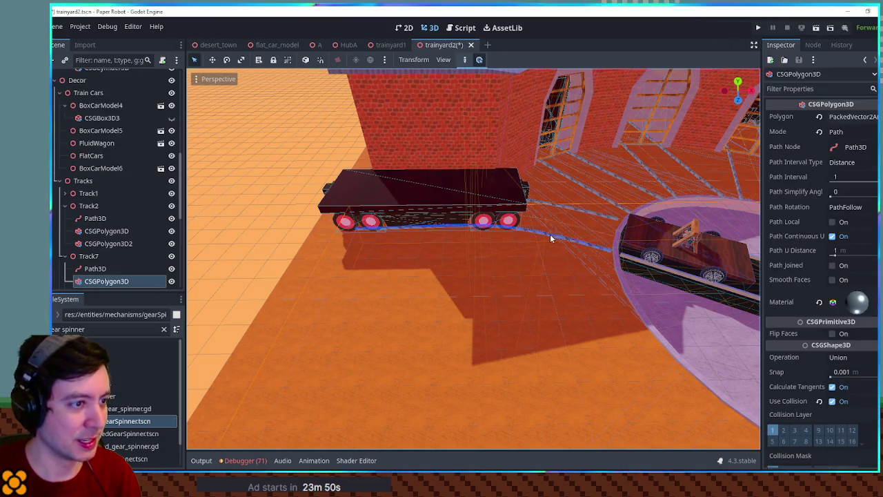
Step: Move Track7's path end point from x -19 to -17 and save trainyard2
click(94, 268)
click(362, 216)
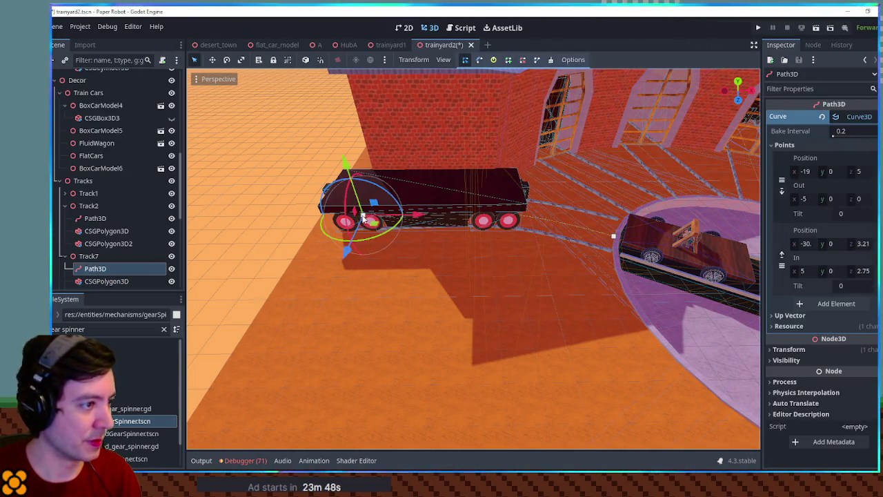
drag(417, 216, 376, 216)
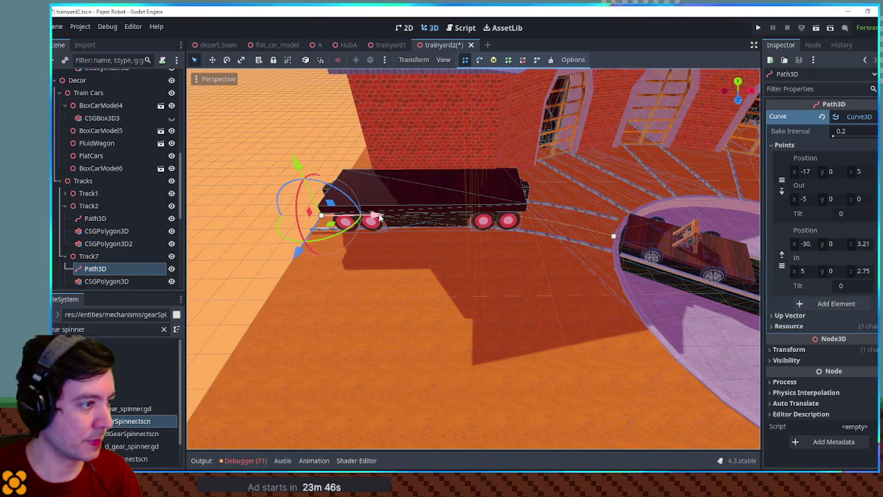
key(ctrl+s)
Step: Zoom and orbit to a flatter view of the turntable flatcar
scroll(538, 228, up, 5)
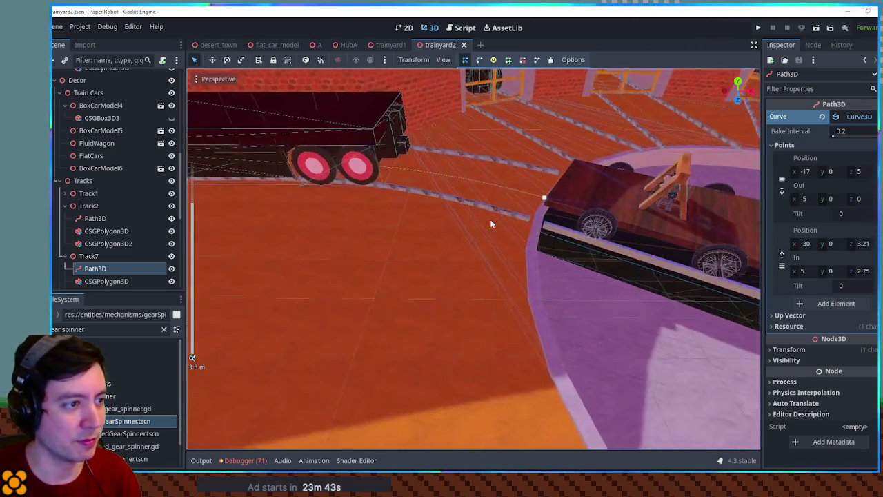
scroll(491, 223, up, 2)
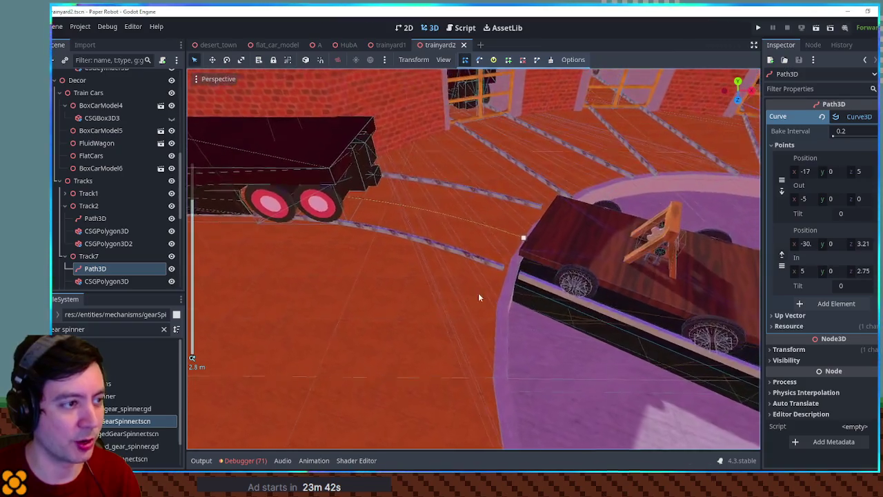
scroll(514, 218, down, 2)
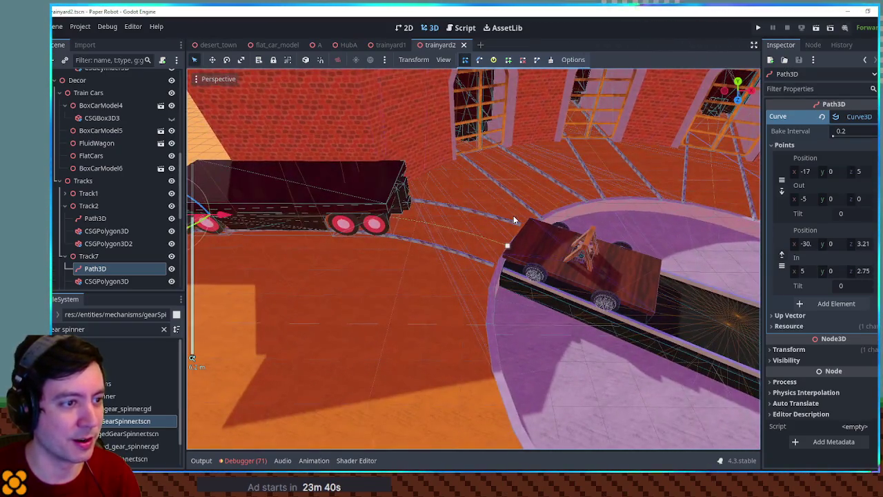
scroll(505, 217, down, 3)
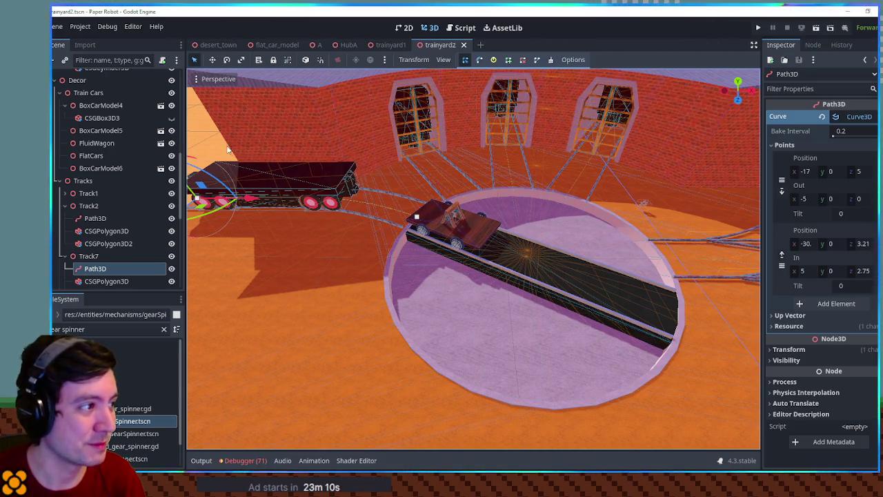
scroll(509, 254, up, 5)
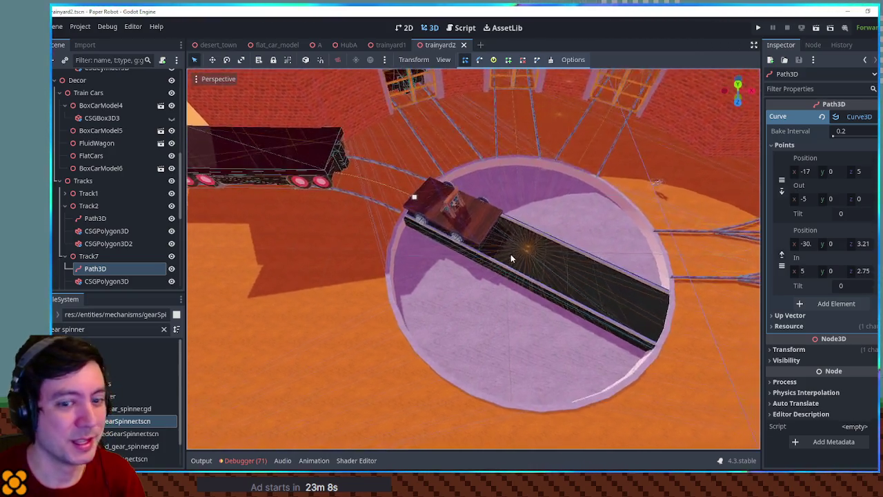
drag(509, 256, 509, 227)
scroll(508, 227, up, 3)
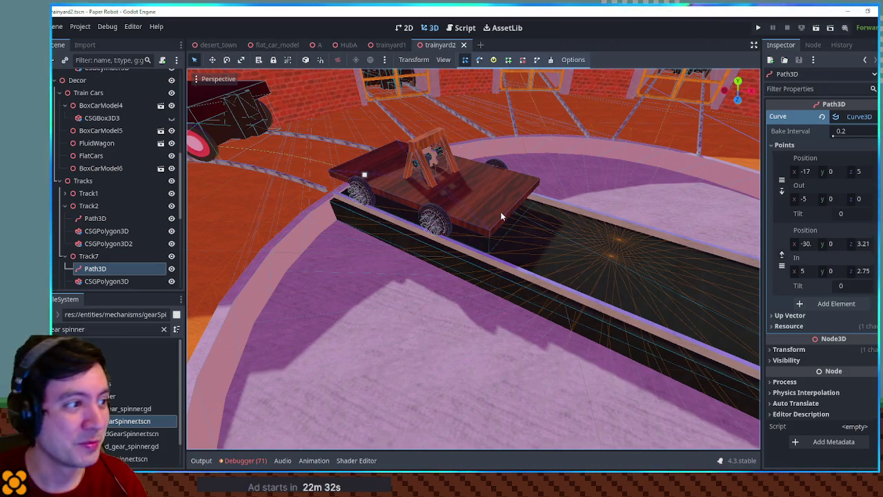
mouse_move(502, 216)
mouse_down()
mouse_move(526, 210)
mouse_move(409, 176)
mouse_move(597, 224)
mouse_move(483, 227)
mouse_move(523, 220)
mouse_move(497, 235)
mouse_up()
scroll(496, 234, up, 6)
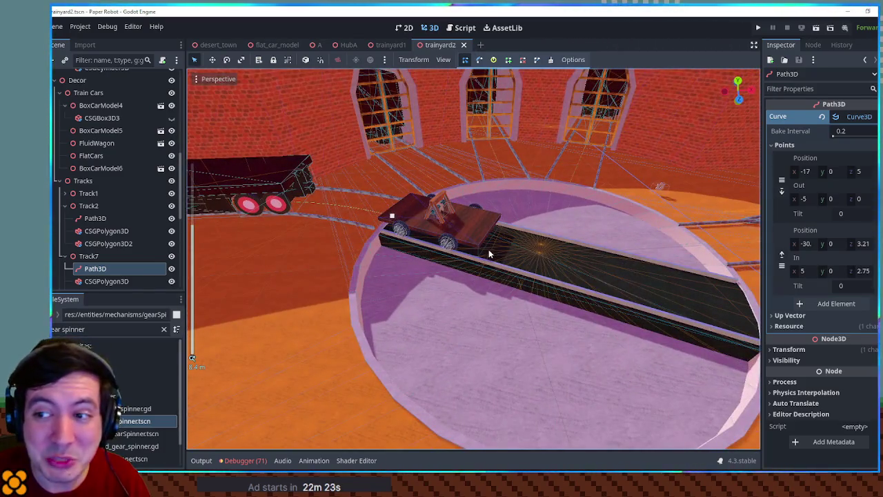
scroll(489, 249, up, 2)
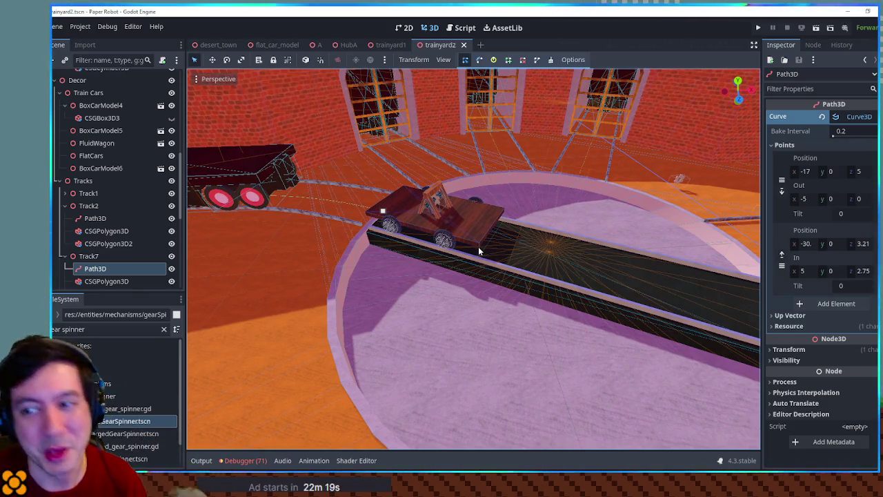
drag(512, 246, 522, 241)
mouse_move(473, 224)
mouse_down()
mouse_move(453, 217)
mouse_move(448, 257)
mouse_move(414, 204)
mouse_move(437, 222)
mouse_up()
scroll(448, 261, down, 2)
scroll(440, 233, up, 3)
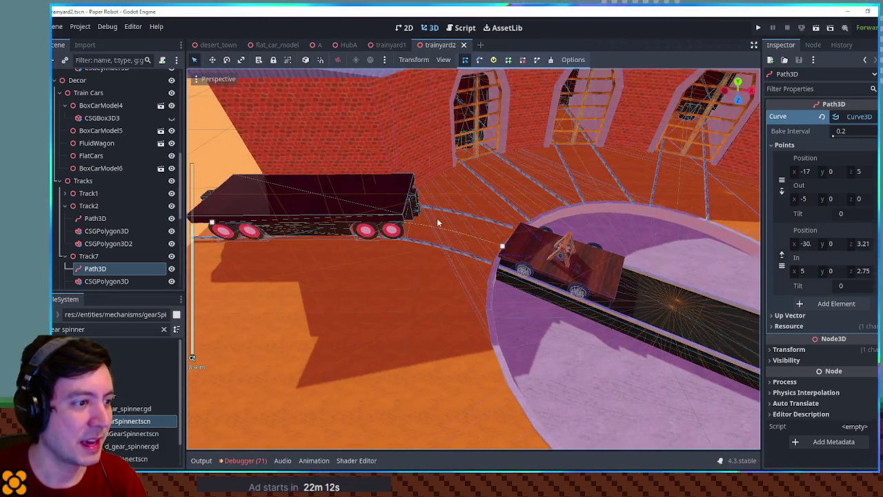
mouse_move(527, 316)
mouse_down()
mouse_move(429, 232)
mouse_move(490, 252)
mouse_move(416, 255)
mouse_move(570, 258)
mouse_up()
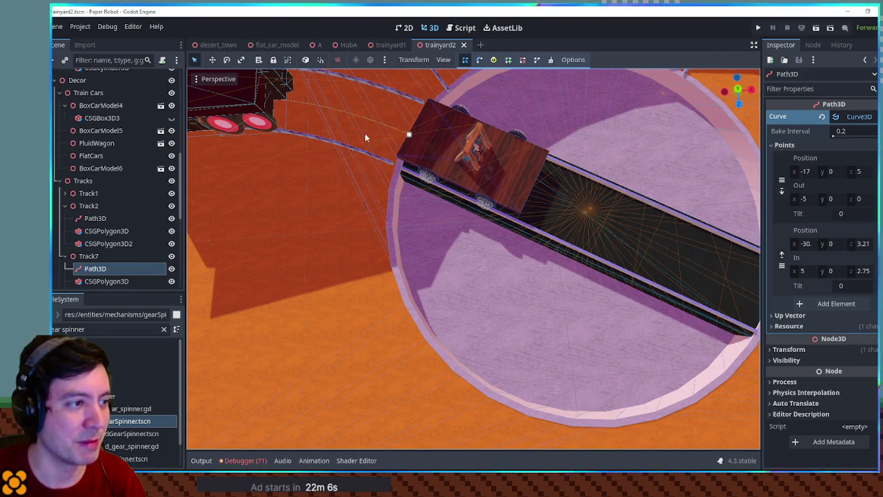
mouse_move(391, 138)
mouse_down()
mouse_move(393, 197)
mouse_move(330, 171)
mouse_move(324, 146)
mouse_move(353, 172)
mouse_up()
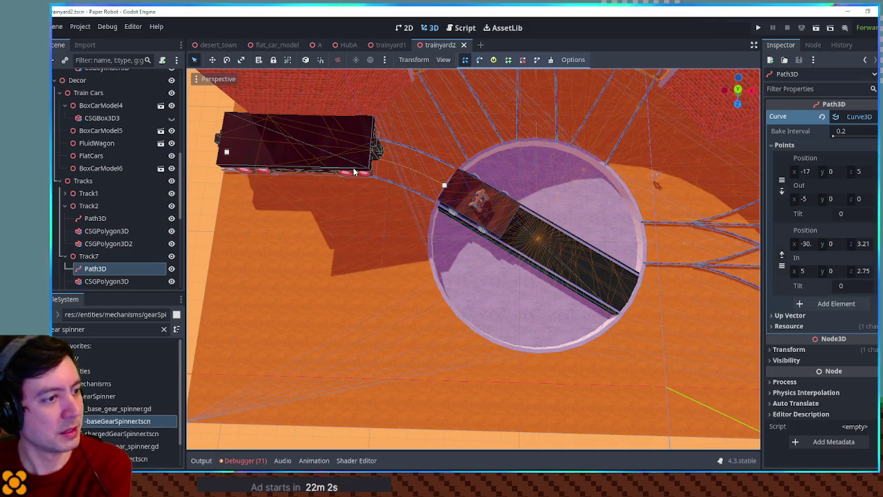
mouse_move(364, 149)
mouse_down()
mouse_move(331, 148)
mouse_move(588, 210)
mouse_move(576, 237)
mouse_move(597, 219)
mouse_move(738, 166)
mouse_move(208, 134)
mouse_move(642, 155)
mouse_up()
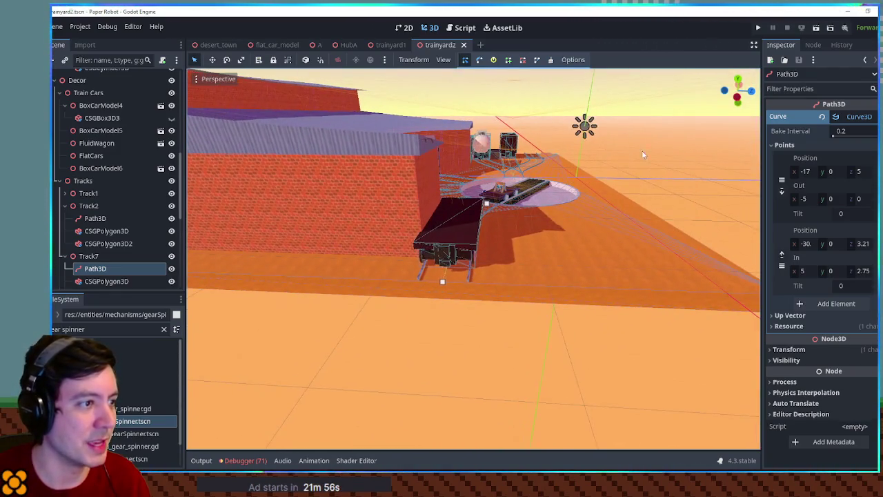
Step: Select the roundhouse wall CSGBox3D, checking its material options without changes
click(385, 182)
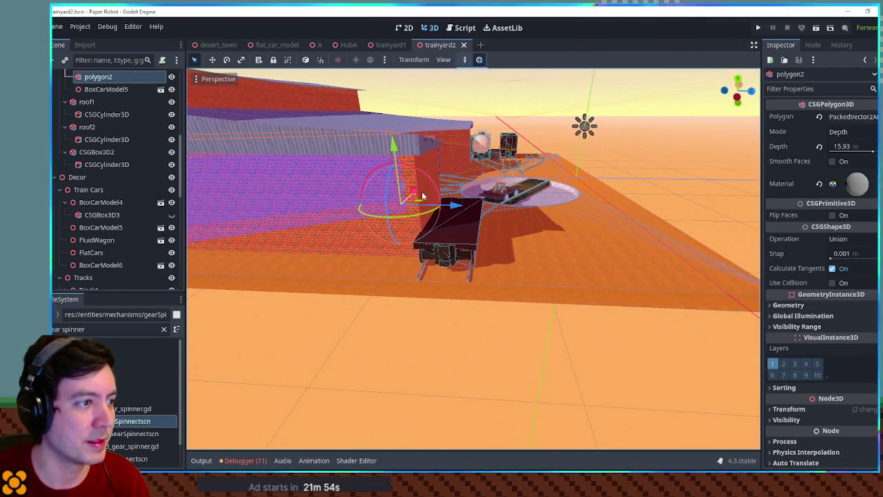
click(464, 150)
click(455, 163)
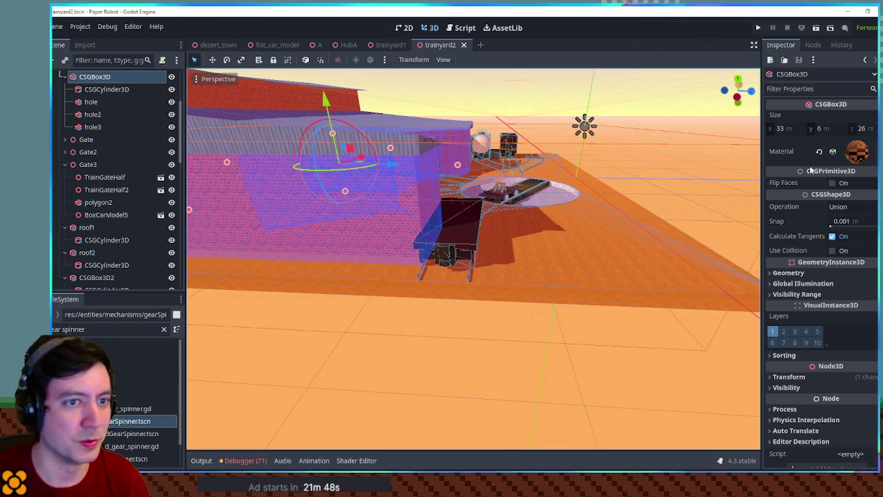
click(872, 151)
click(822, 331)
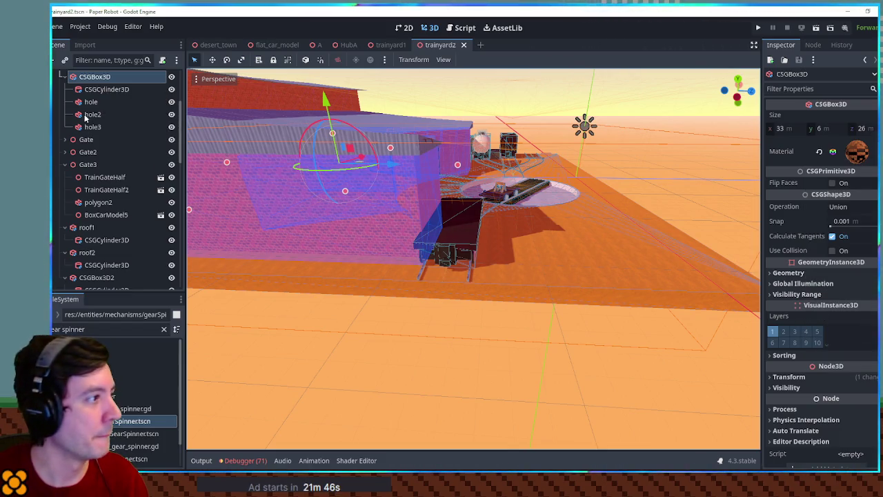
Step: Add a child CSGBox3D, assign it a material, and move it onto the flatcar
key(ctrl+a)
text(csgbox)
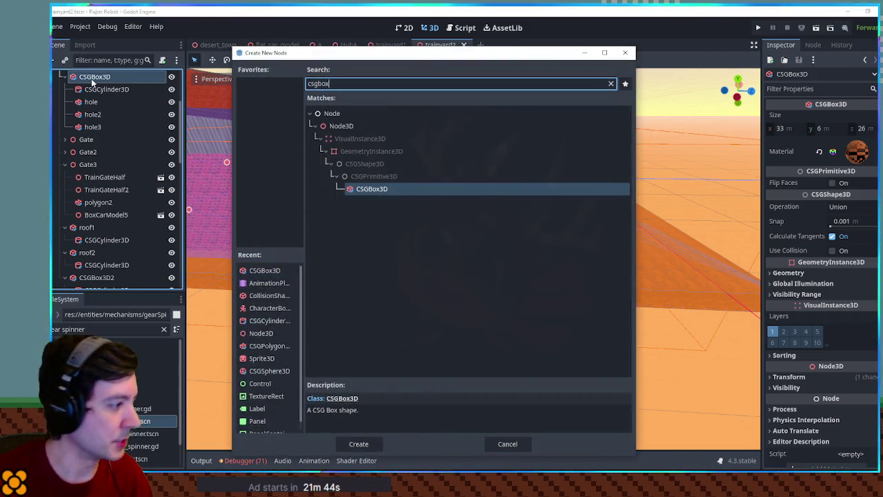
key(Return)
drag(858, 140, 858, 145)
mouse_move(364, 167)
mouse_down()
mouse_move(297, 209)
mouse_move(559, 133)
mouse_move(533, 227)
mouse_up()
Step: Frame the new box, slide it against the brick wall, and set its operation to Subtraction
key(f)
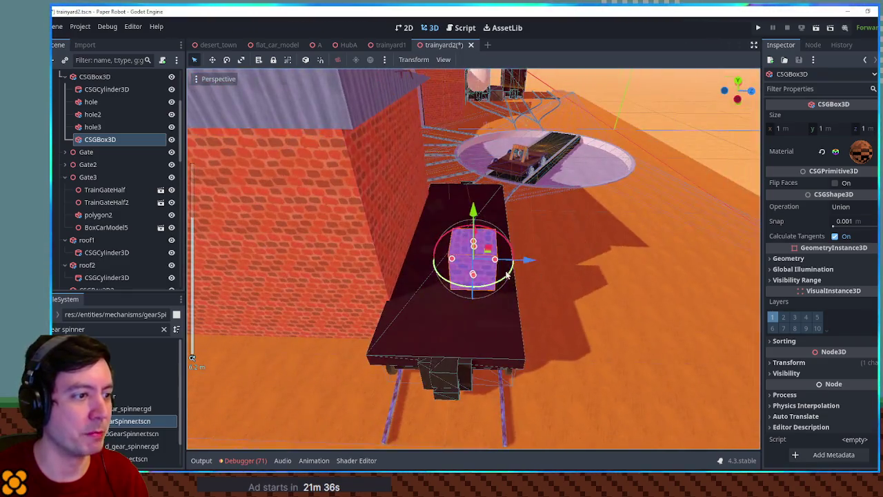
drag(507, 275, 454, 262)
click(842, 207)
click(850, 242)
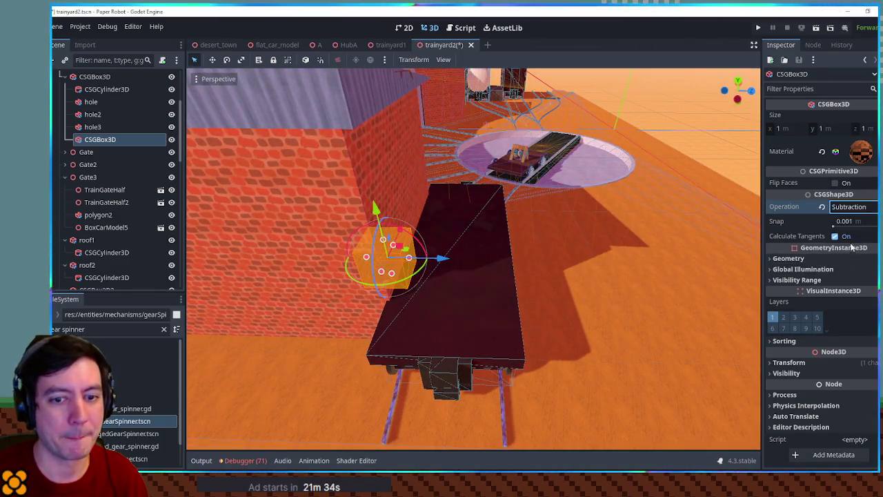
Step: Stretch the box to 8 m wide and 7 m tall with the size handles
scroll(529, 191, up, 5)
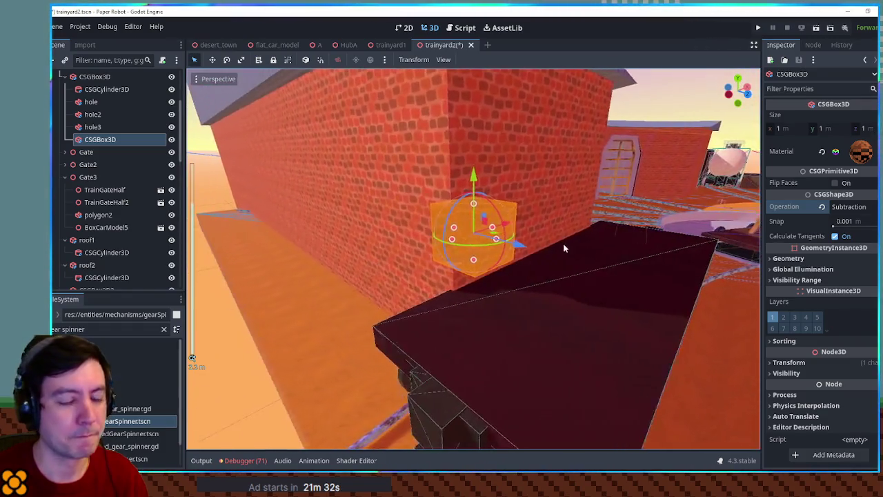
drag(514, 241, 523, 236)
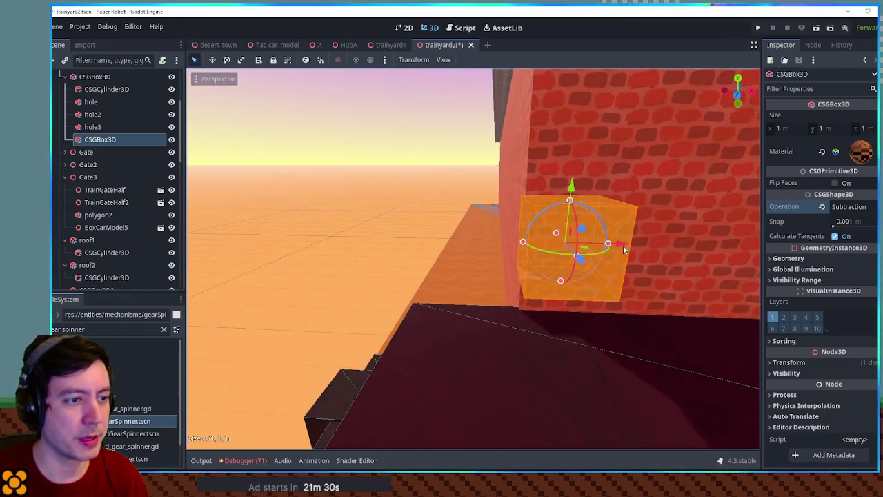
drag(623, 247, 693, 246)
scroll(560, 231, down, 4)
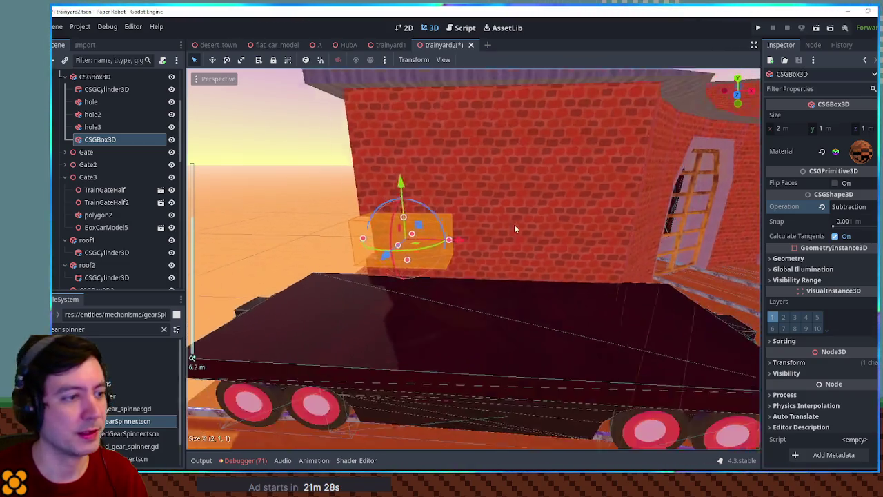
mouse_move(457, 242)
mouse_down()
mouse_move(582, 242)
mouse_move(621, 254)
mouse_move(660, 248)
mouse_up()
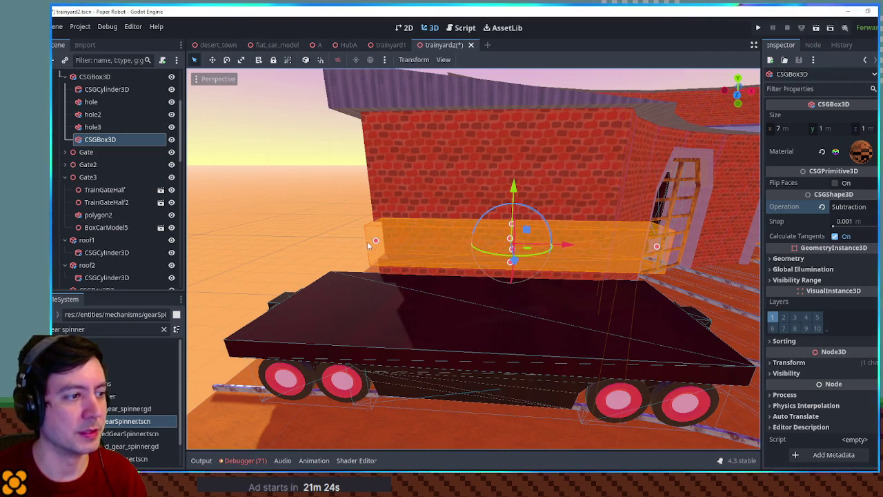
drag(368, 243, 349, 245)
drag(491, 221, 487, 84)
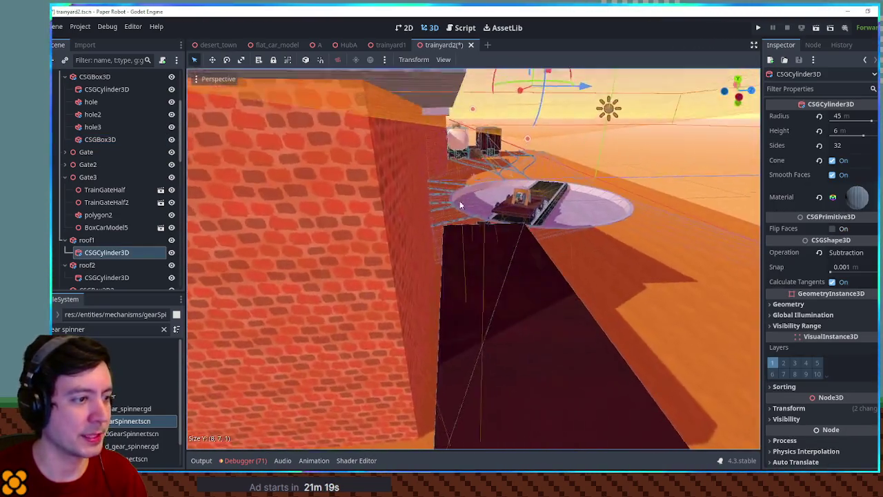
Step: Orbit around the flatcar, turntable and roundhouse, then save and run the scene with F6
click(453, 233)
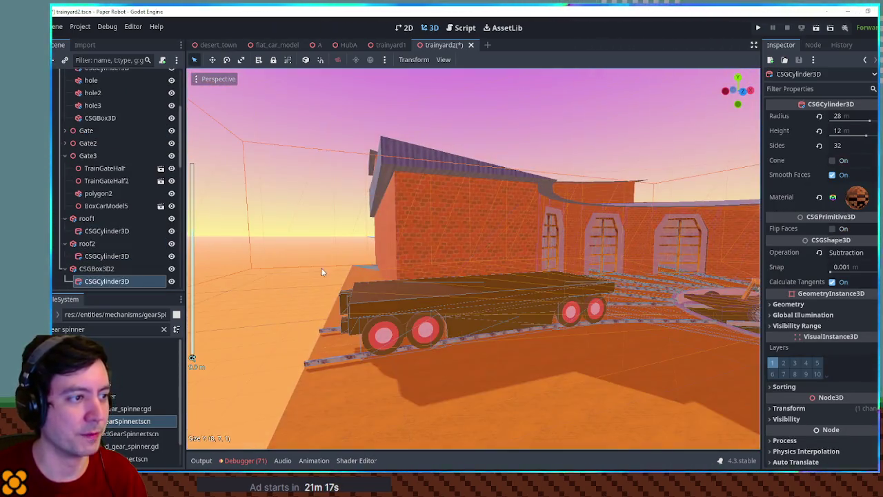
click(271, 235)
mouse_move(271, 234)
mouse_down()
mouse_move(476, 233)
mouse_move(455, 279)
mouse_move(400, 285)
mouse_move(453, 287)
mouse_move(372, 240)
mouse_move(296, 291)
mouse_move(385, 281)
mouse_move(329, 276)
mouse_move(353, 282)
mouse_up()
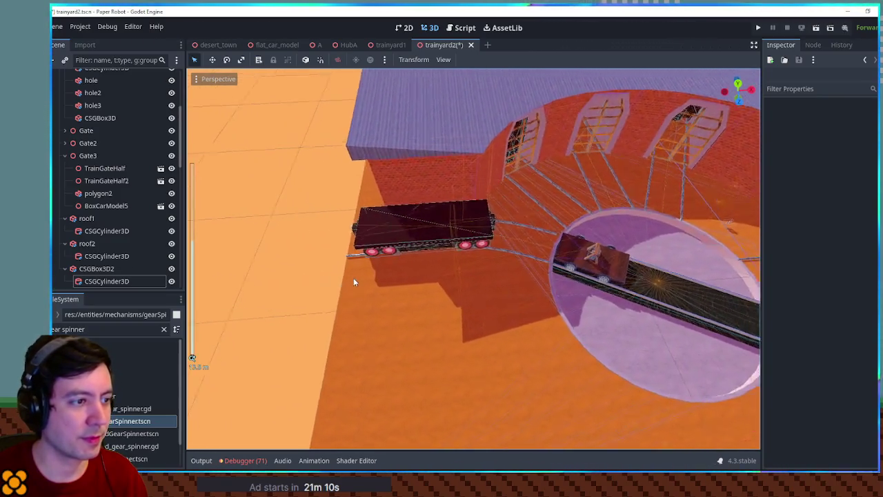
scroll(353, 279, up, 4)
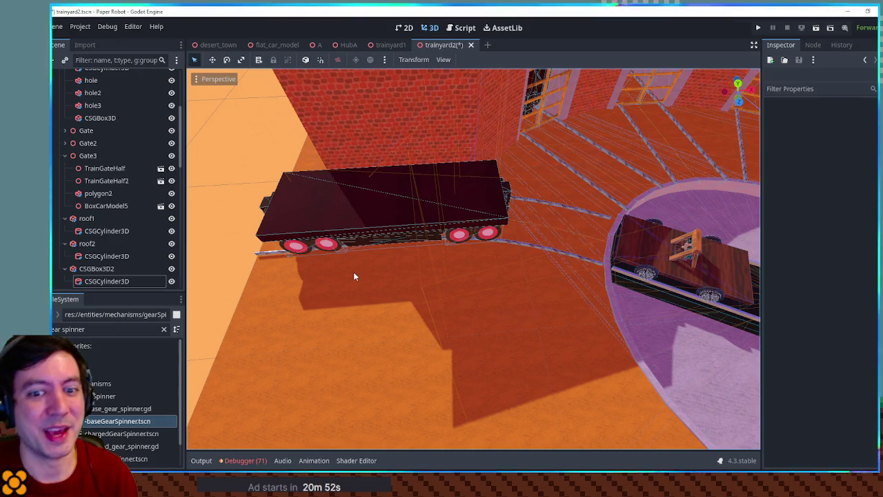
drag(288, 254, 390, 197)
mouse_move(309, 272)
mouse_down()
mouse_move(341, 221)
mouse_move(744, 211)
mouse_move(199, 227)
mouse_move(707, 253)
mouse_move(197, 347)
mouse_move(207, 345)
mouse_up()
scroll(117, 207, up, 2)
scroll(414, 259, up, 3)
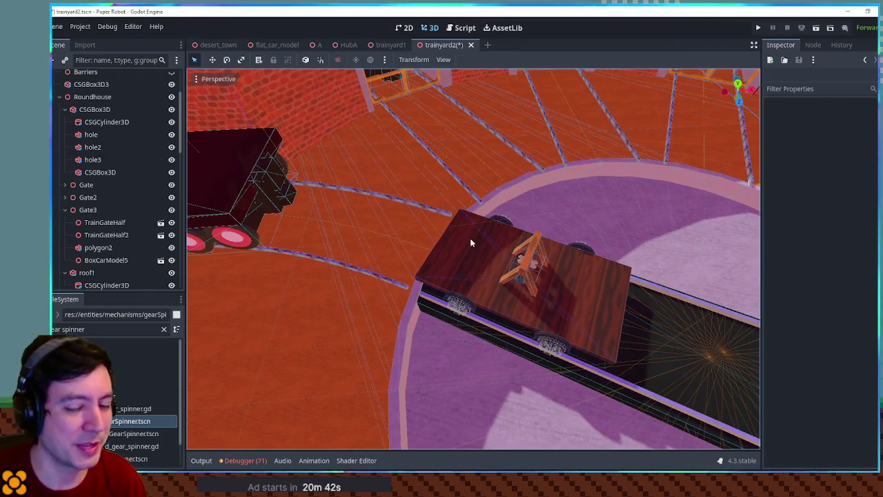
key(F6)
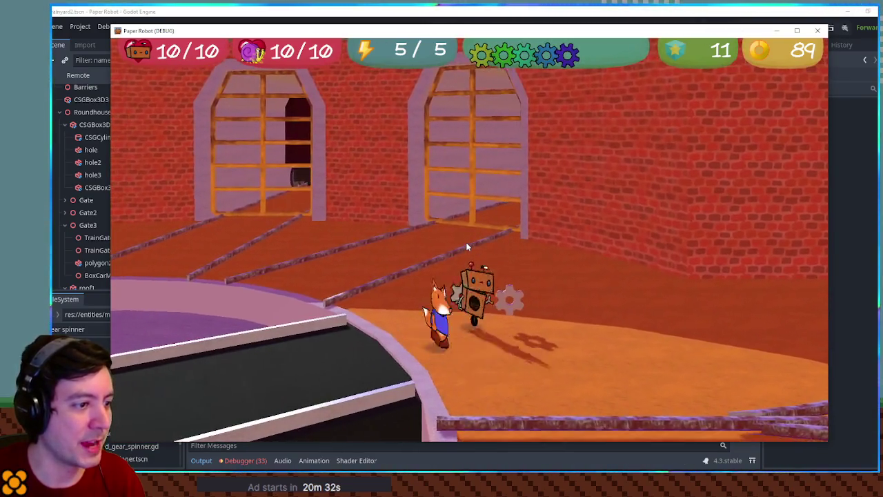
Step: Spin the turntable cart clockwise with the robot, then walk and jump it around the cart
key(d)
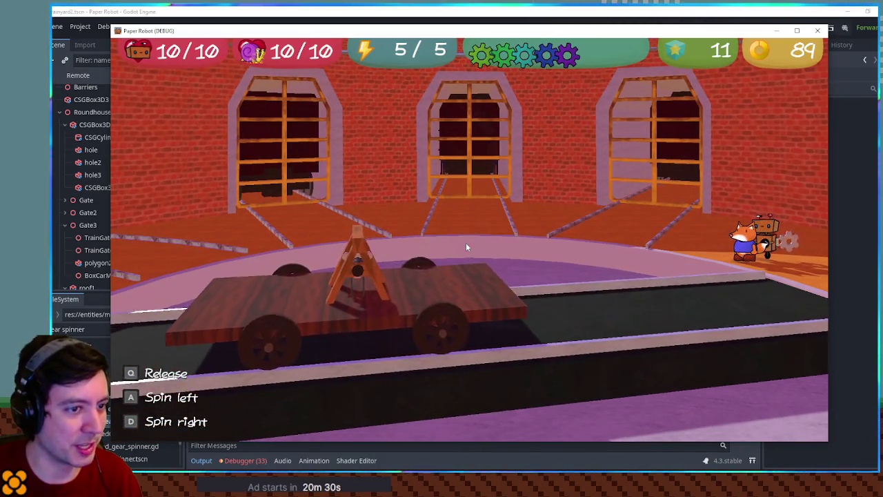
key(d)
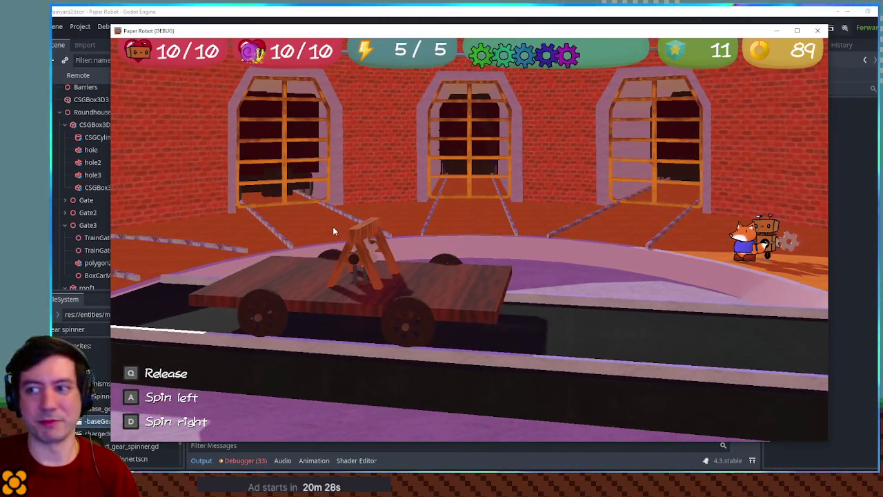
key(d)
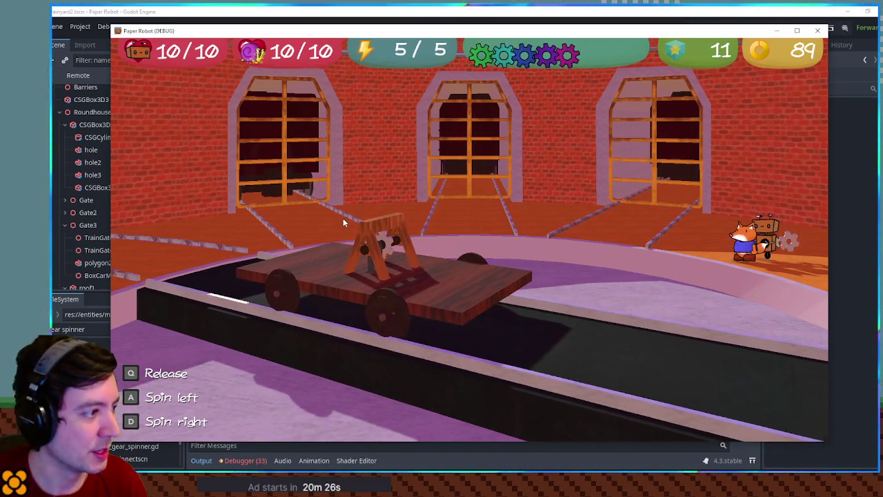
key(q)
key(s)
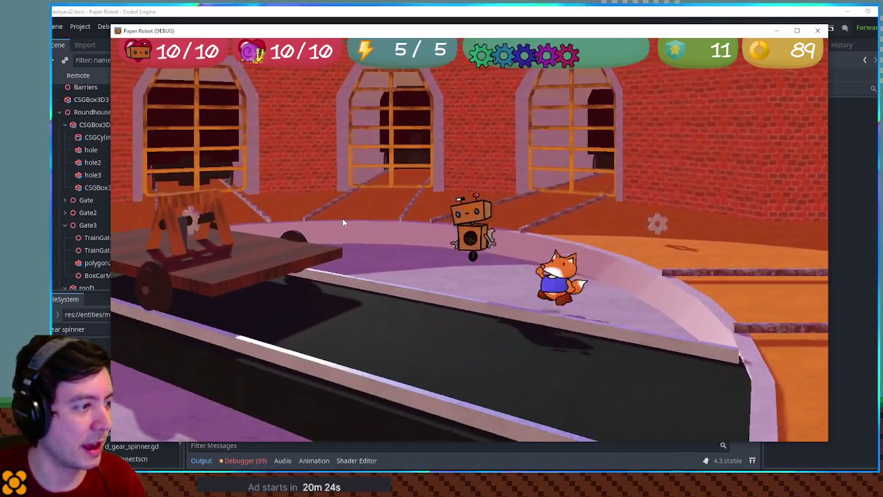
key(s)
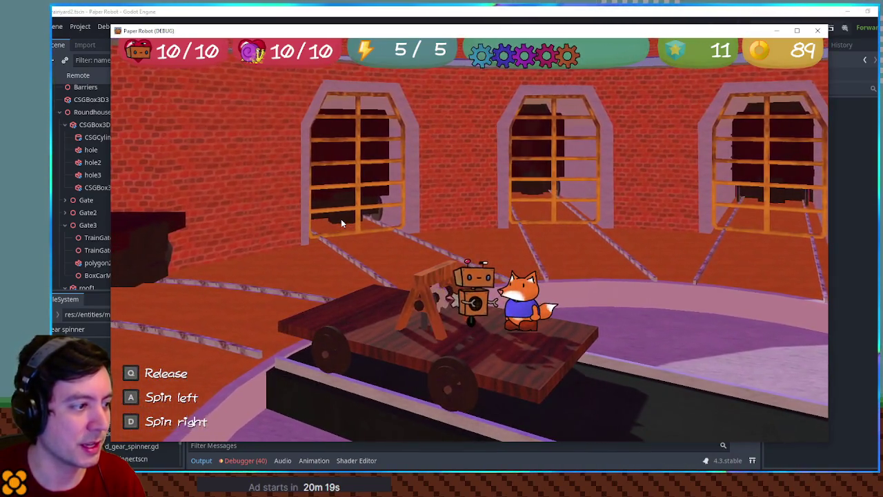
key(space)
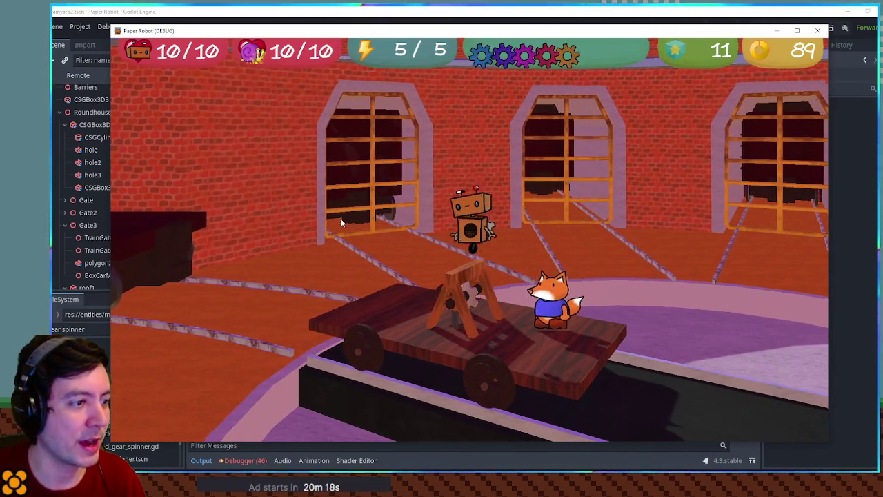
key(s)
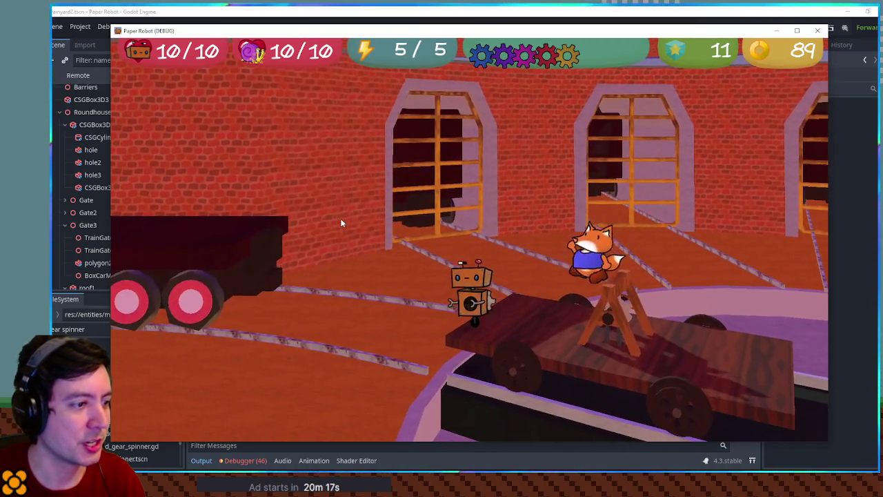
Step: Walk the robot back and forth between the roundhouse archways and the camera, ending beside the train car
key(w)
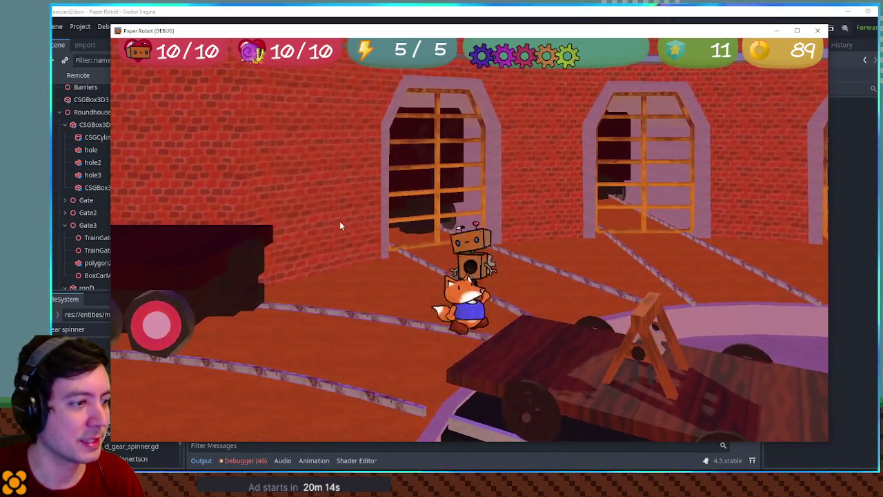
key(s)
key(w)
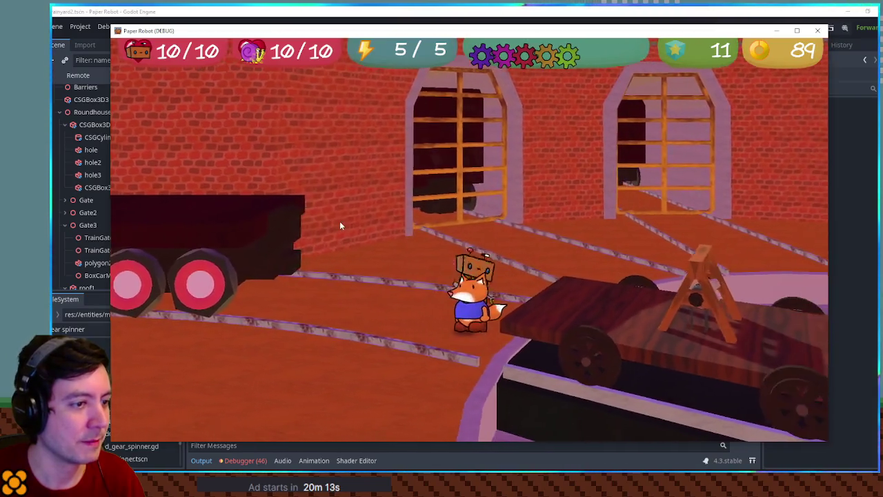
key(s)
key(w)
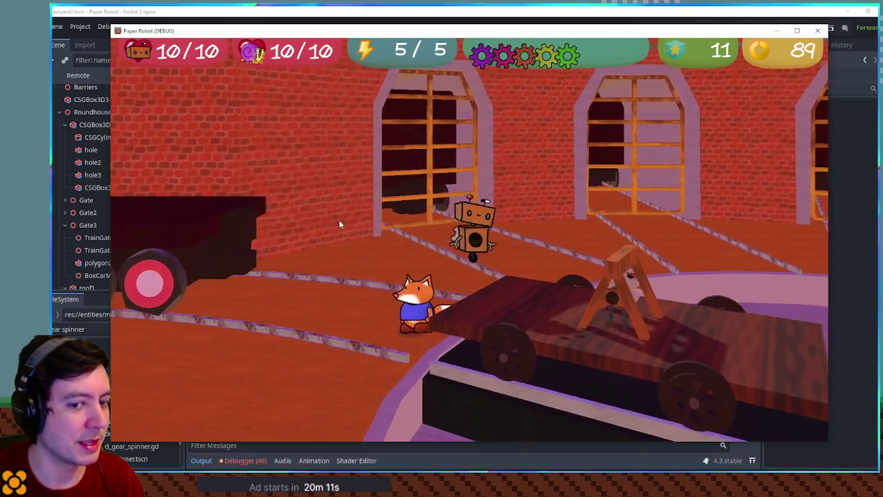
key(s)
key(w)
key(s)
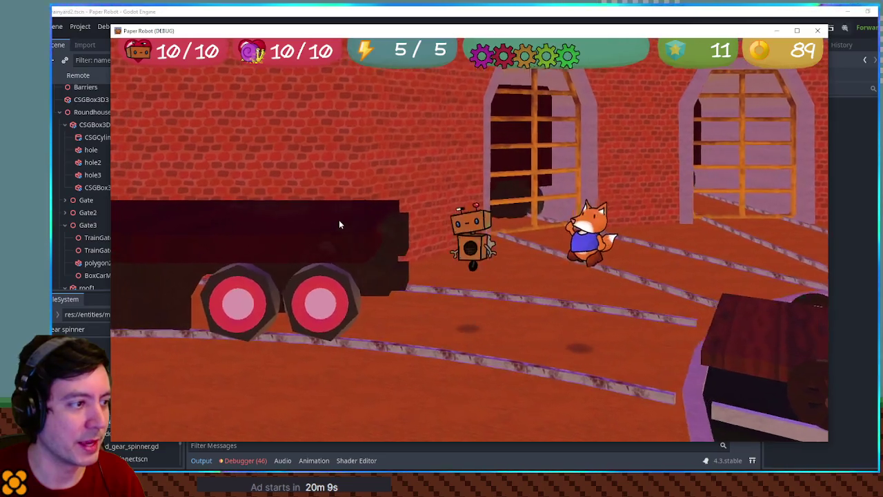
key(w)
key(s)
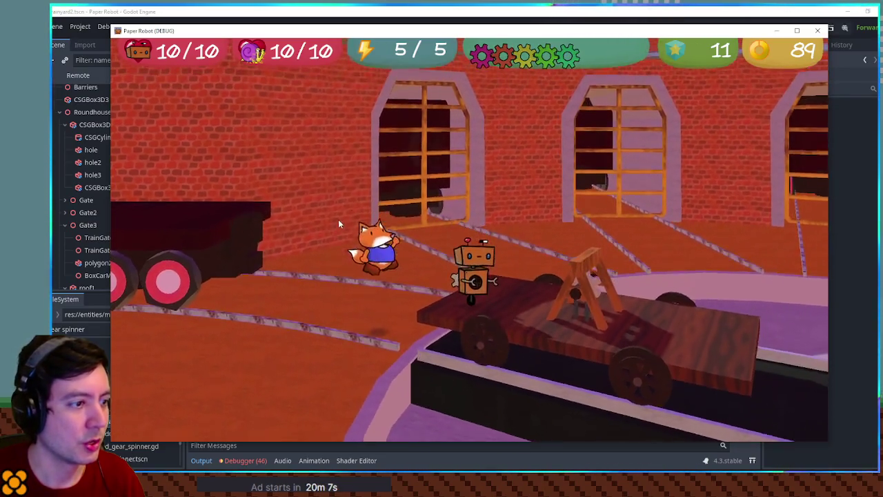
key(w)
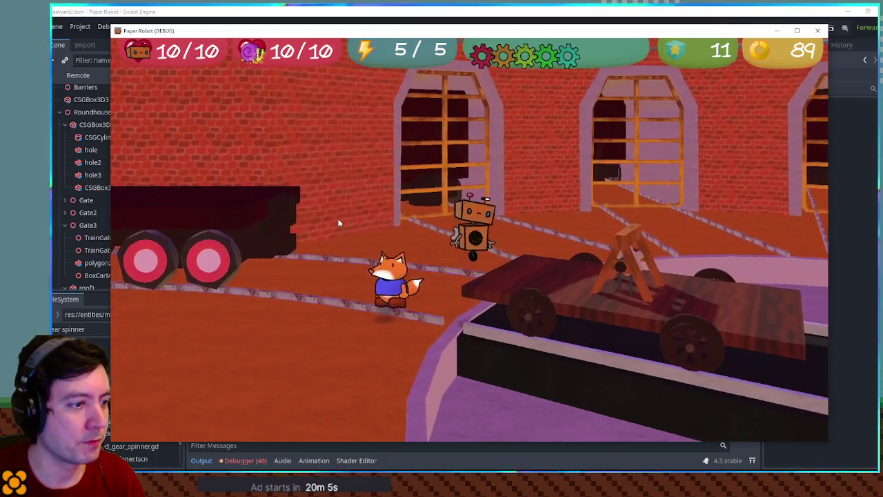
key(s)
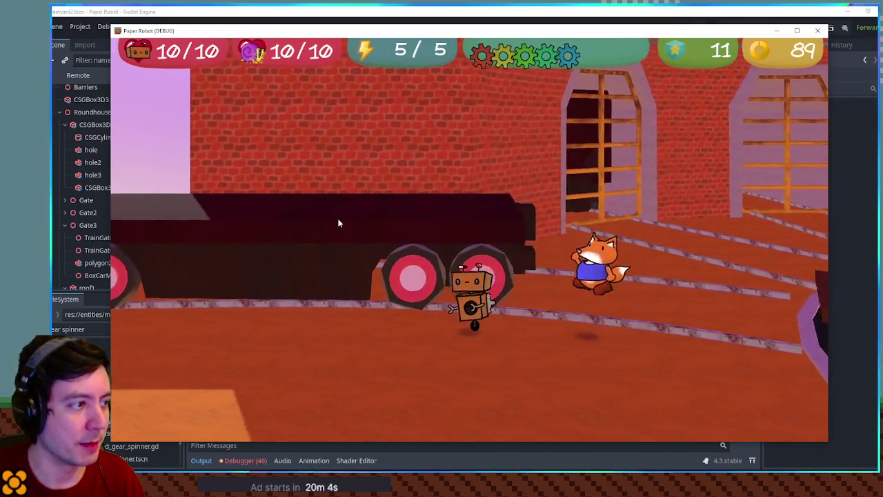
Step: Move the robot along the archways past the train, around the floor, and back onto the cart
key(d)
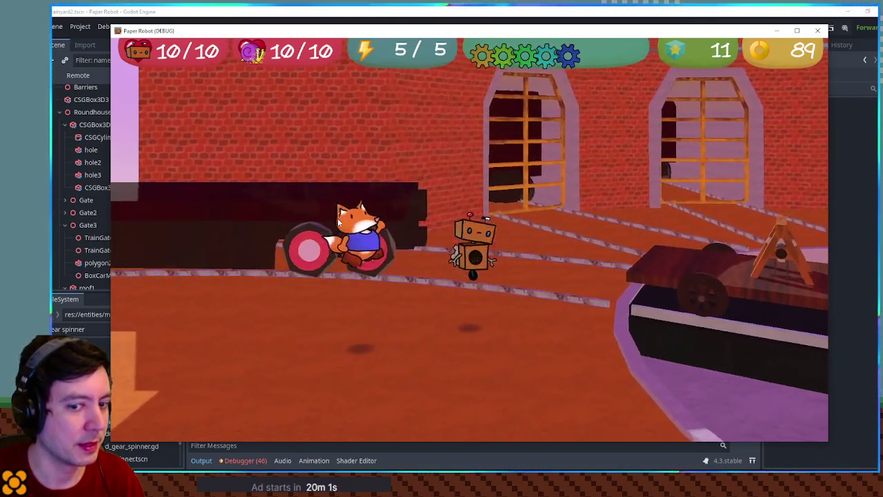
key(d)
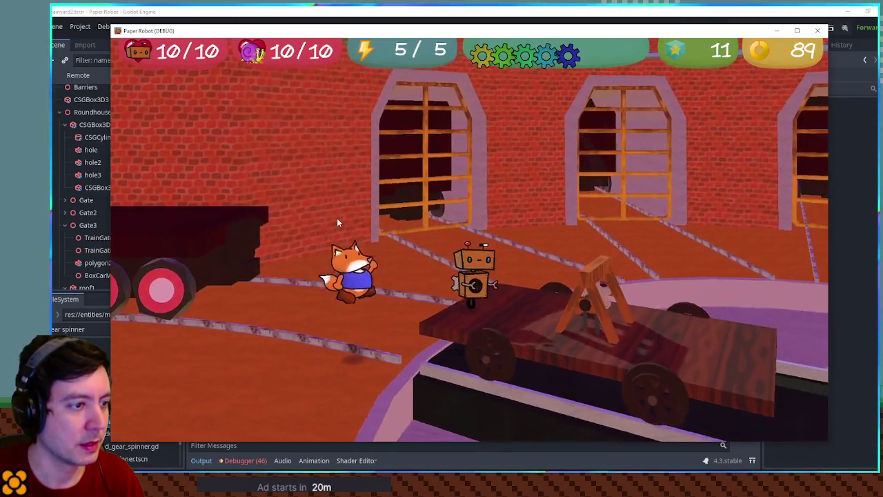
key(w)
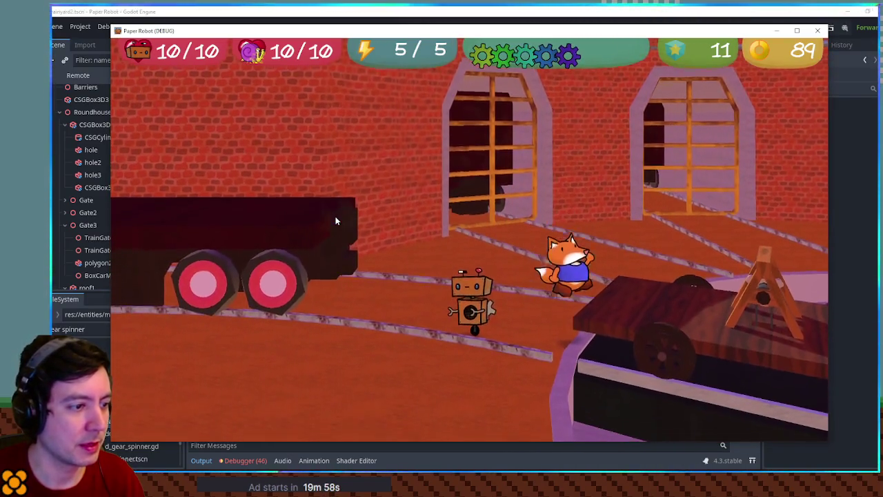
key(s)
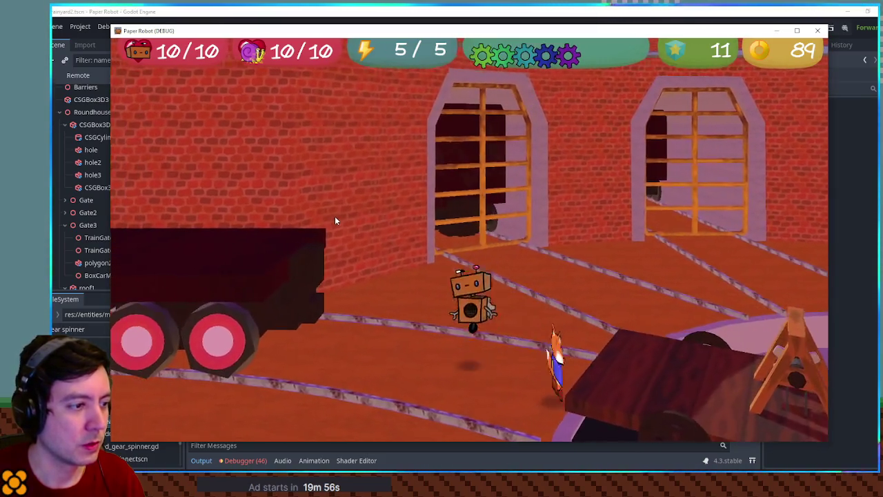
key(w)
key(s)
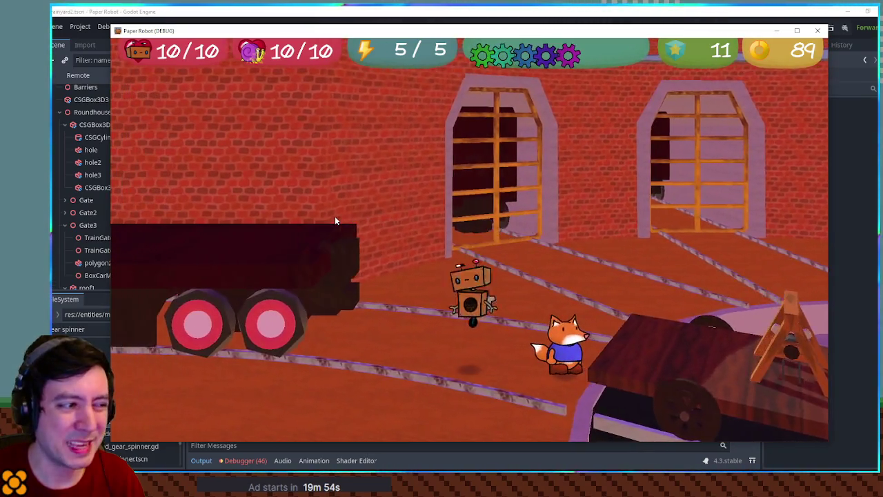
key(s)
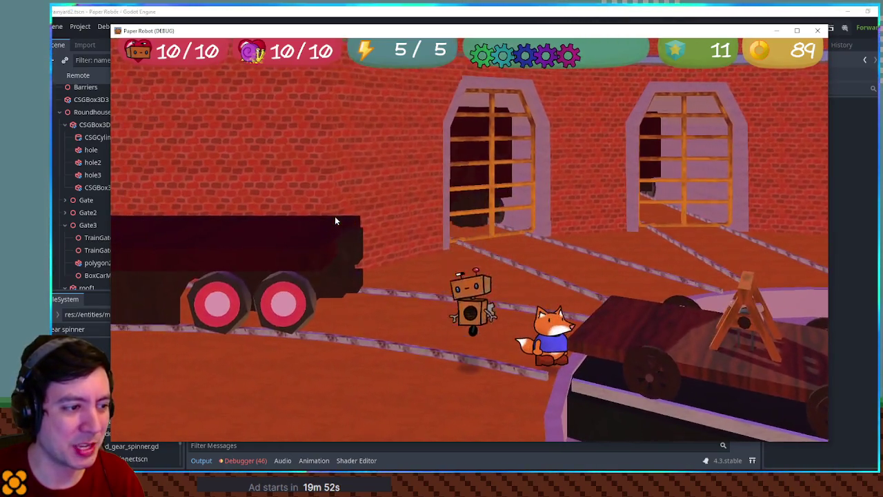
key(w)
key(a)
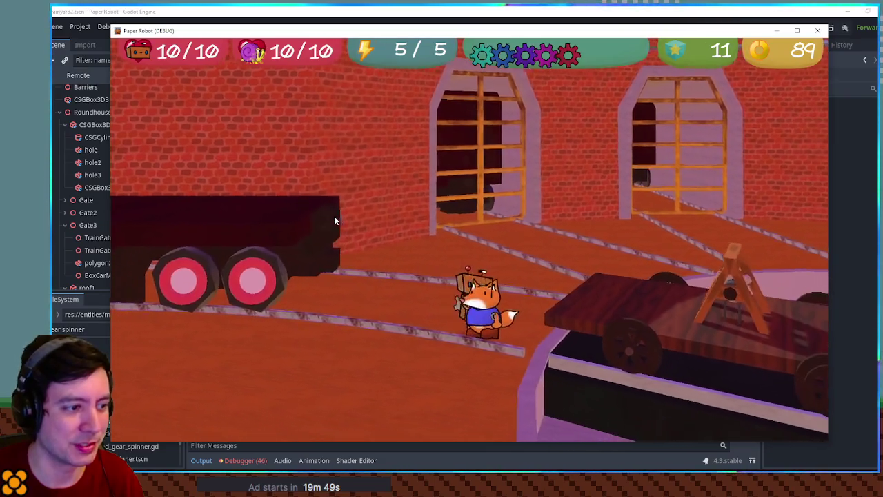
key(d)
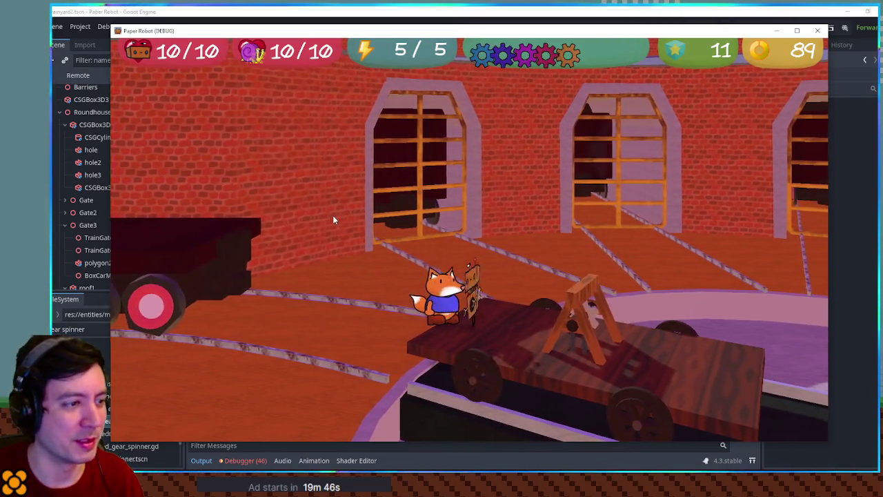
Step: Swap the fox companion for the grey cat, then walk and hop the robot off the cart
key(q)
key(a)
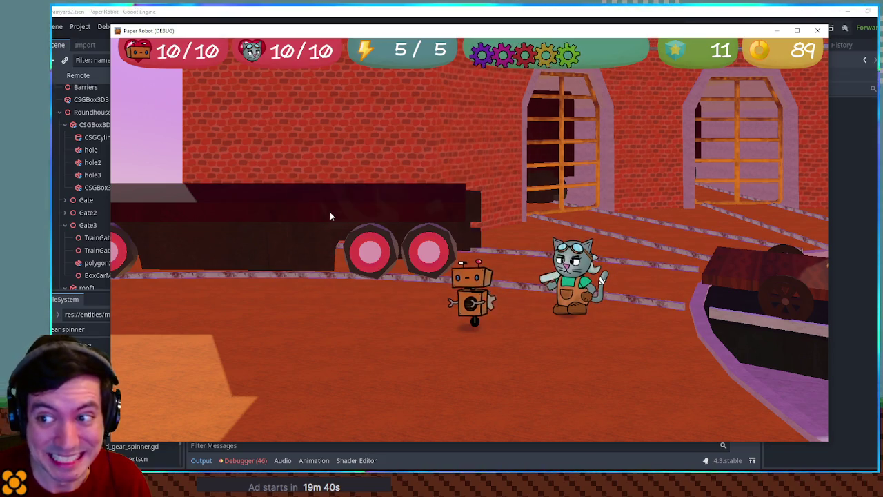
key(d)
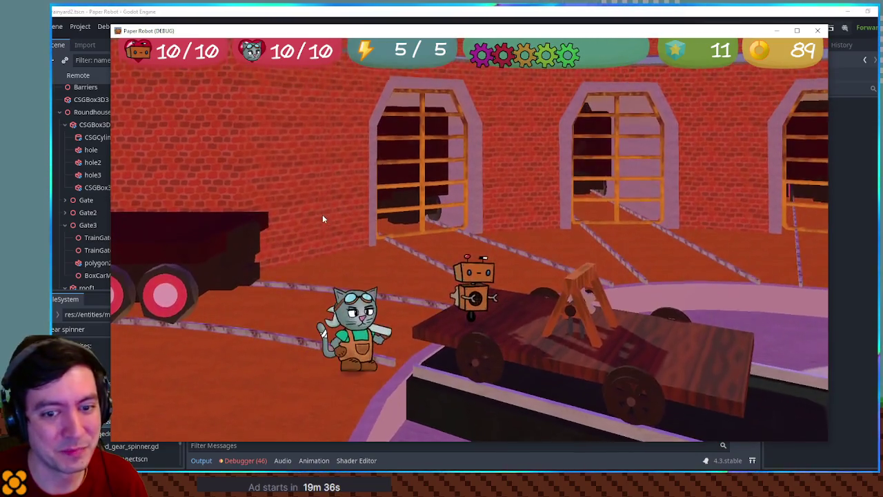
key(d)
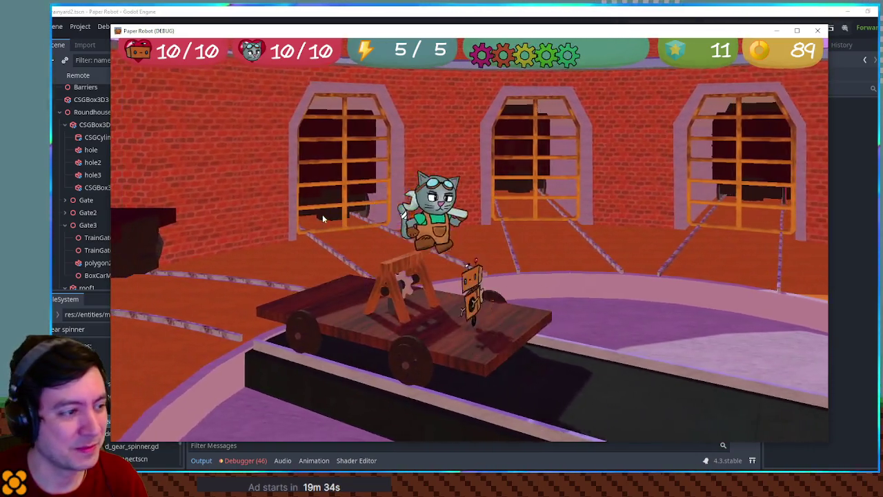
key(a)
key(space)
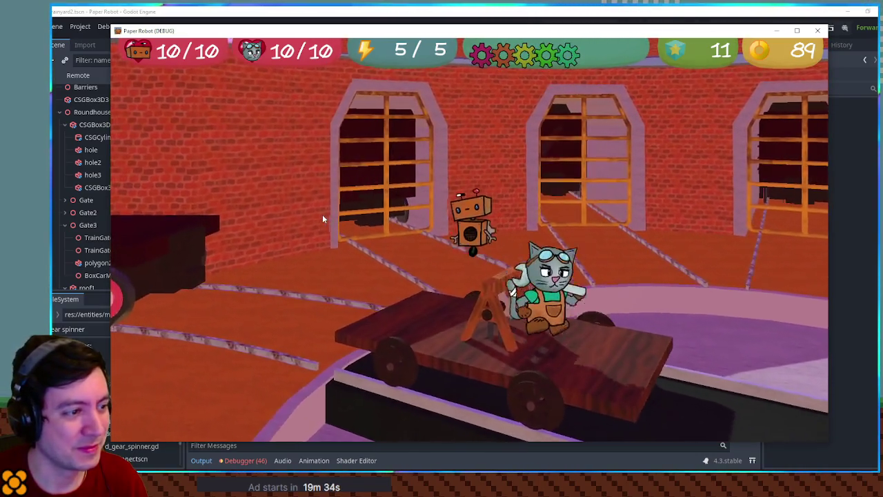
key(space)
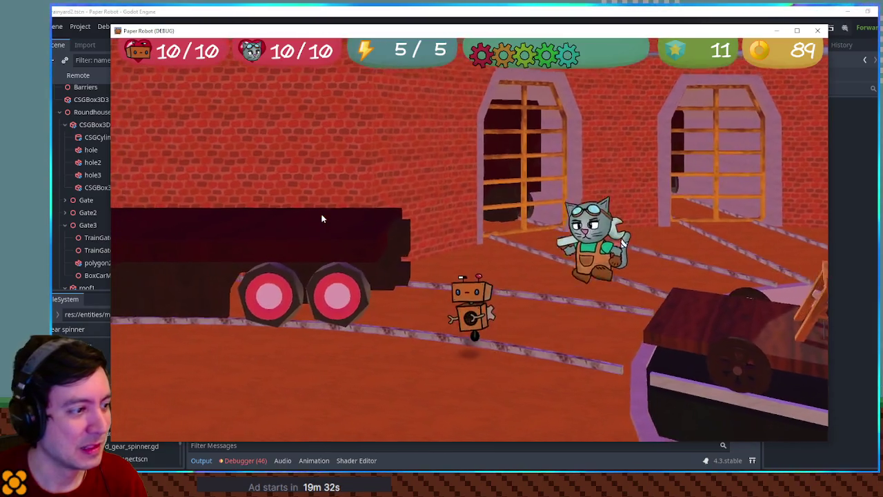
key(a)
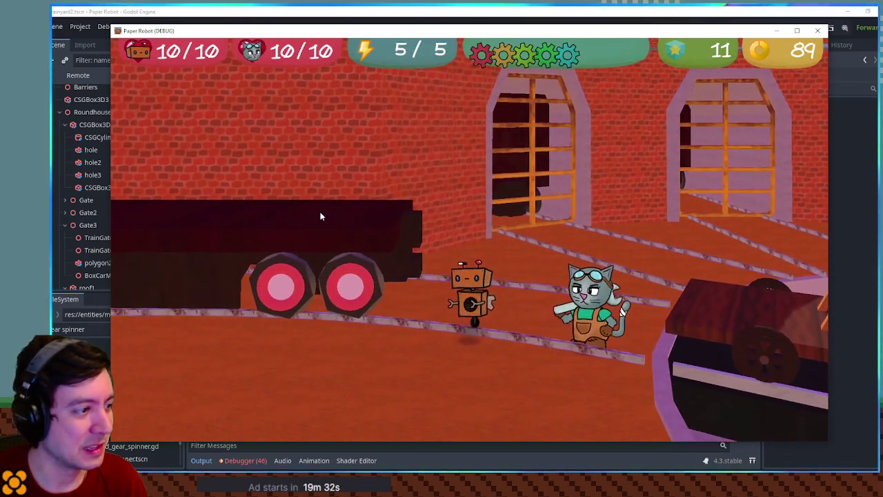
key(space)
Step: Walk and jump the robot back and forth across the wooden cart and turntable track
key(space)
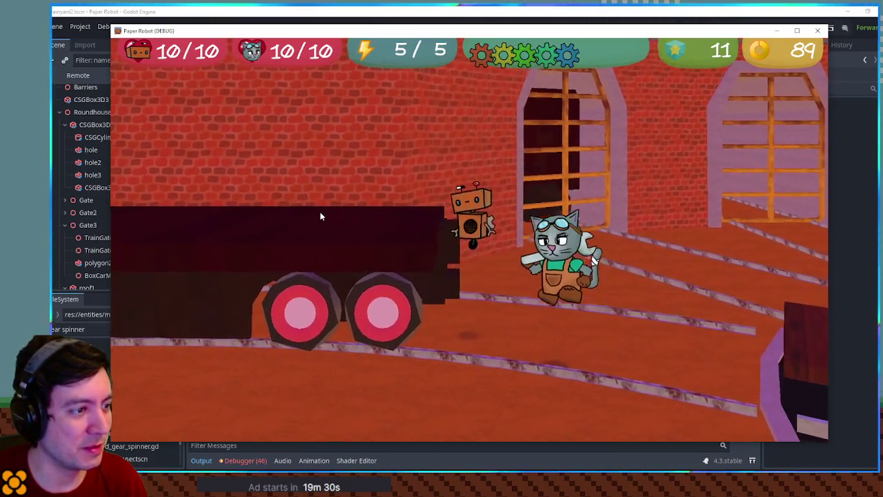
key(d)
key(space)
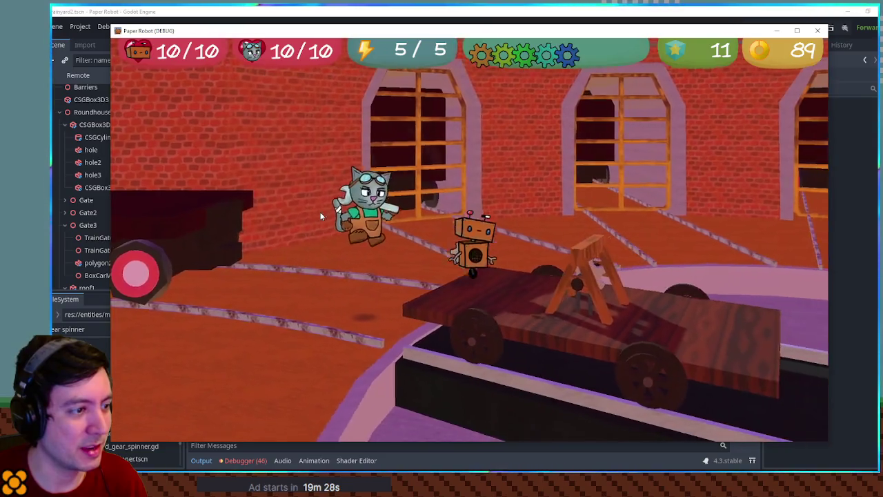
key(a)
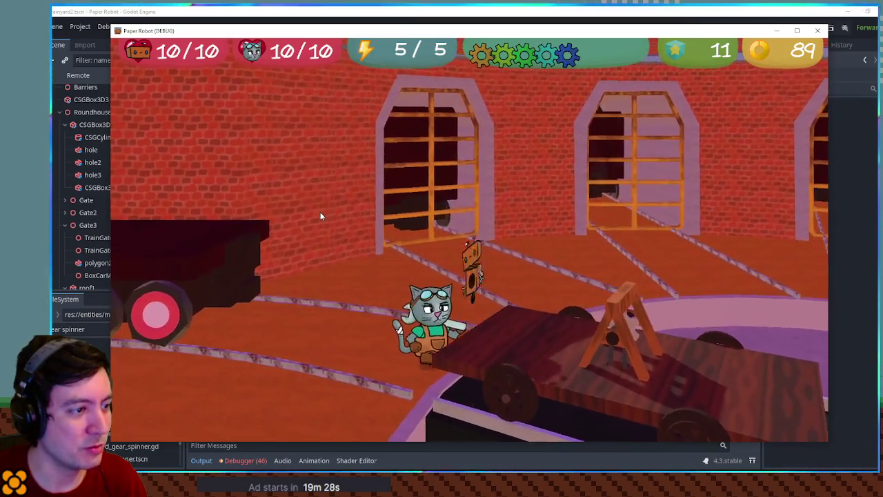
key(d)
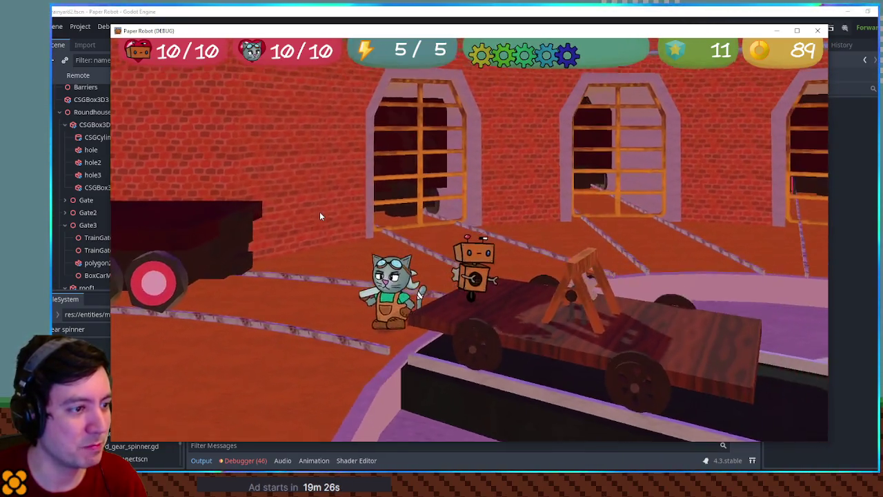
key(a)
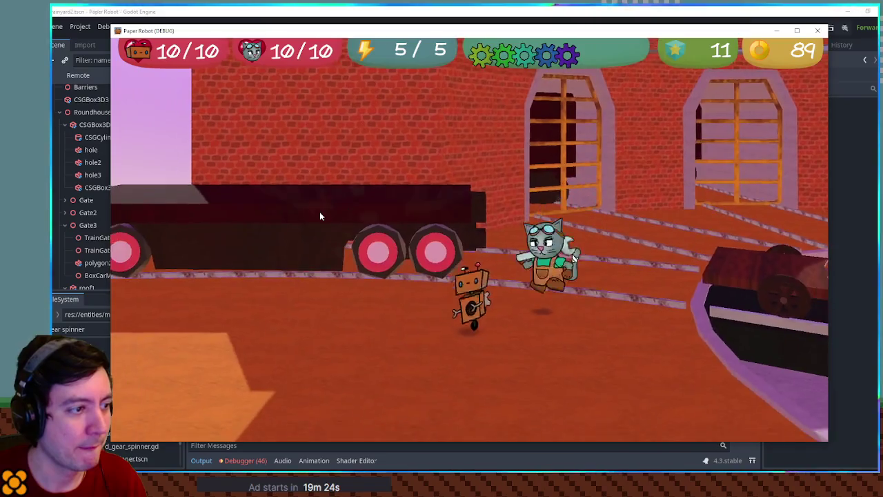
key(d)
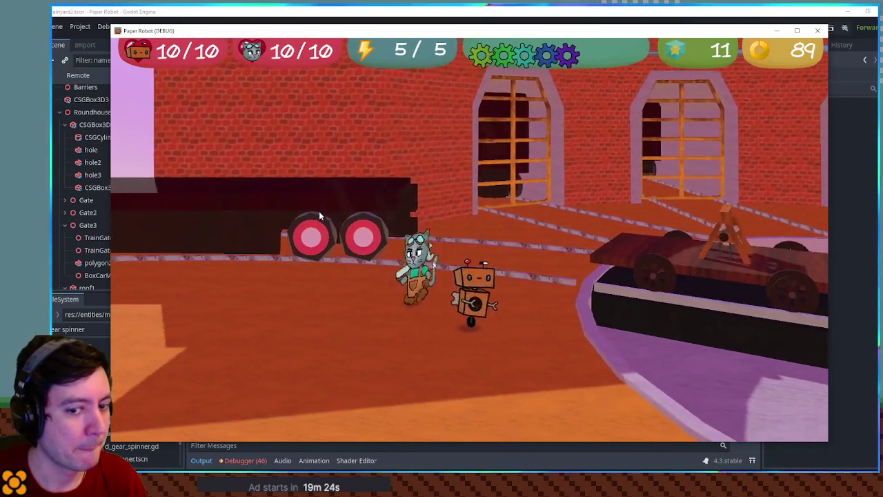
key(space)
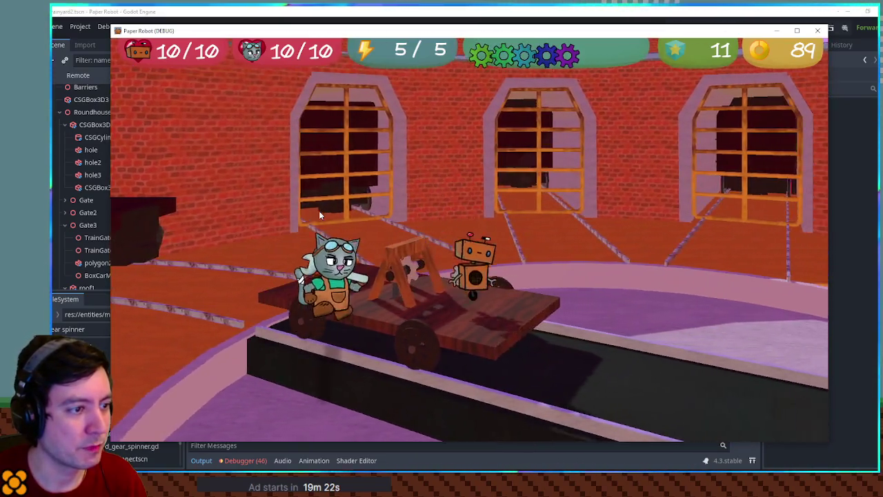
key(d)
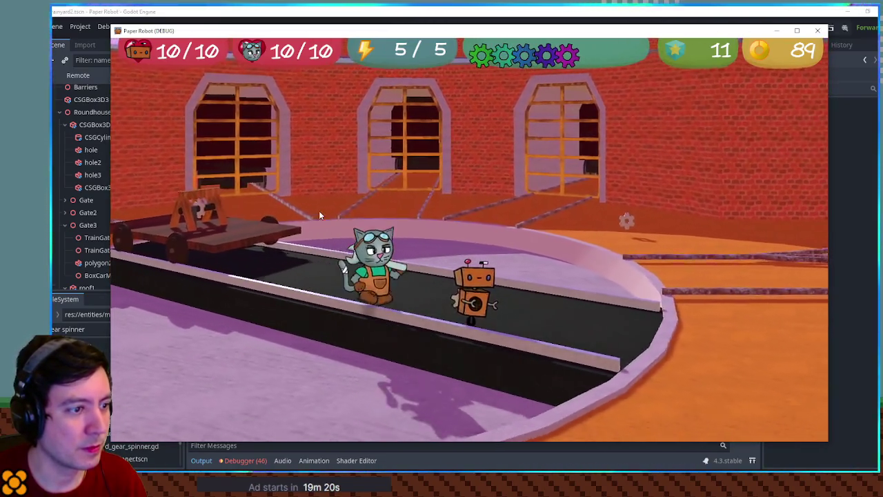
key(d)
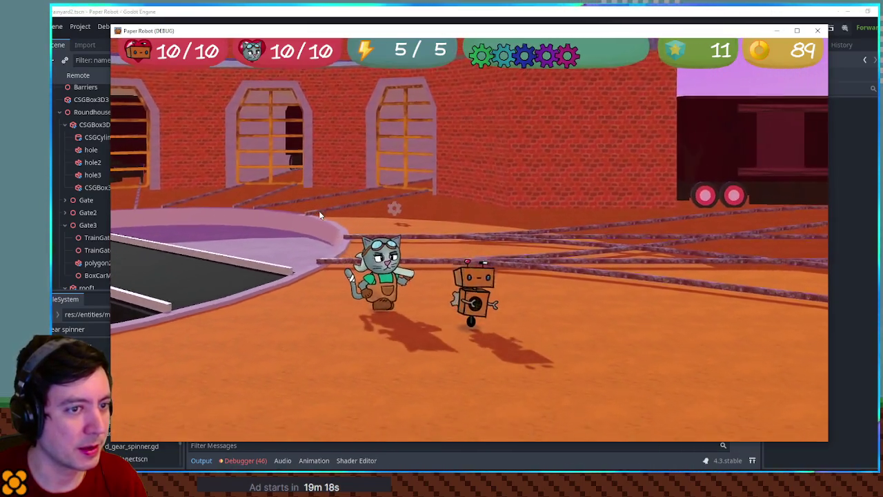
key(a)
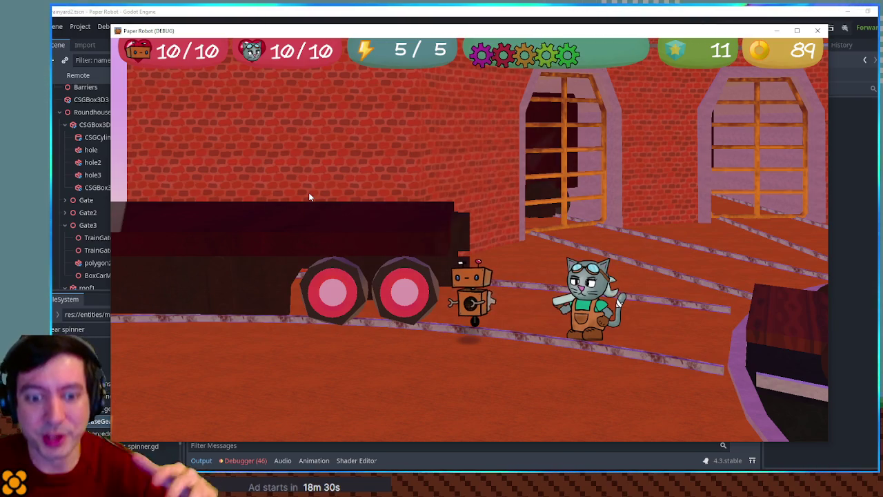
Step: Run the cat onto the ledge, toward the archway, past the robot and train, and over the cart
key(a)
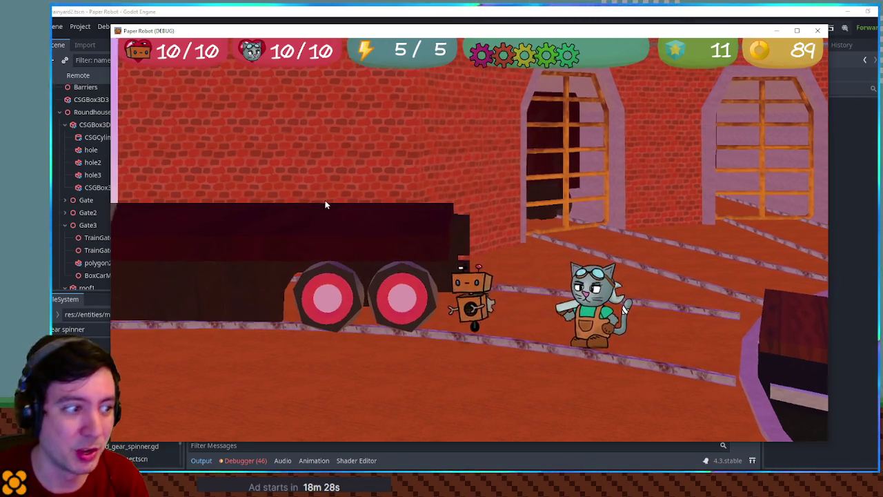
key(space)
key(d)
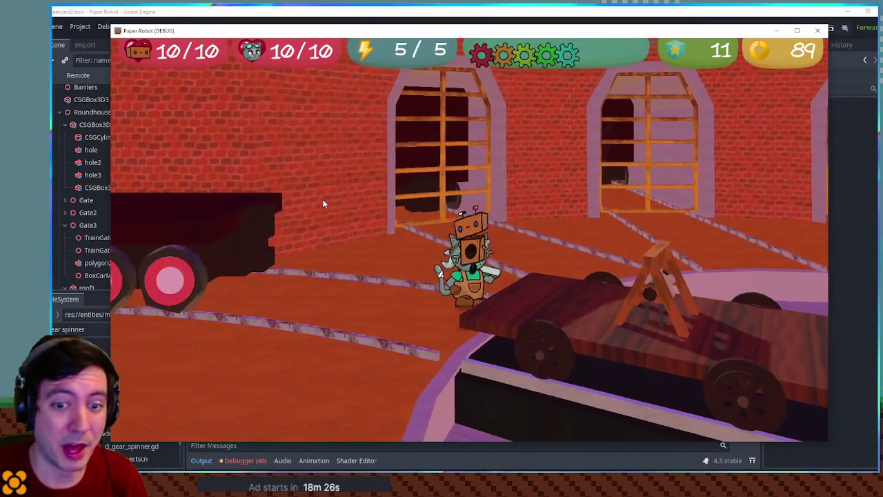
key(a)
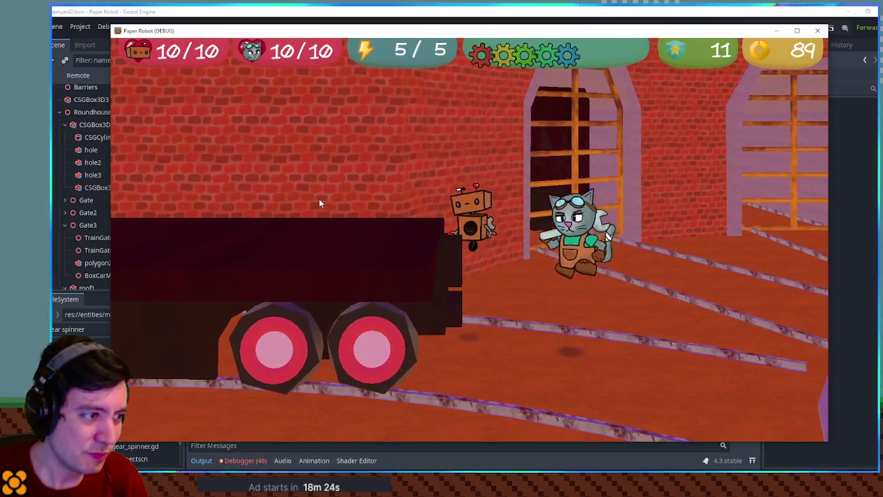
key(a)
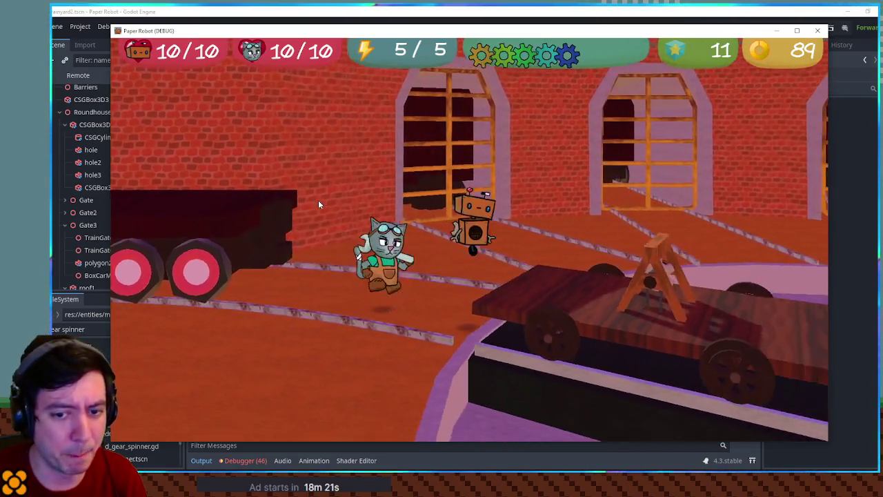
key(d)
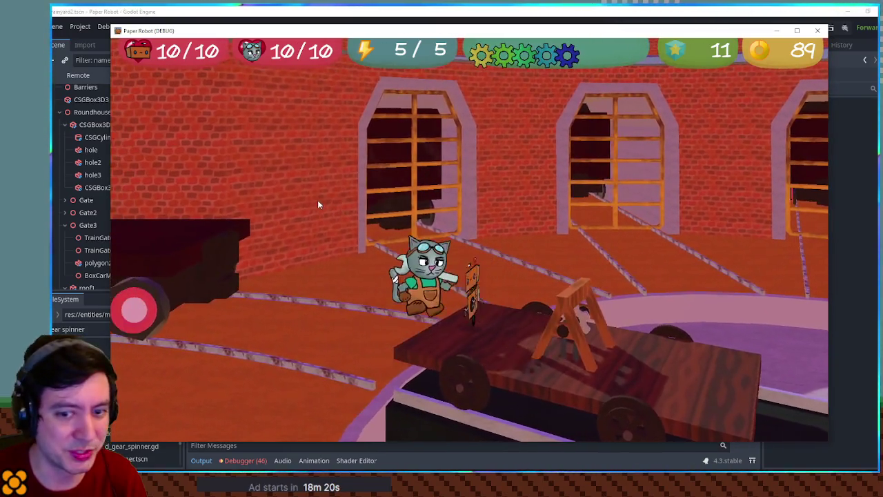
key(s)
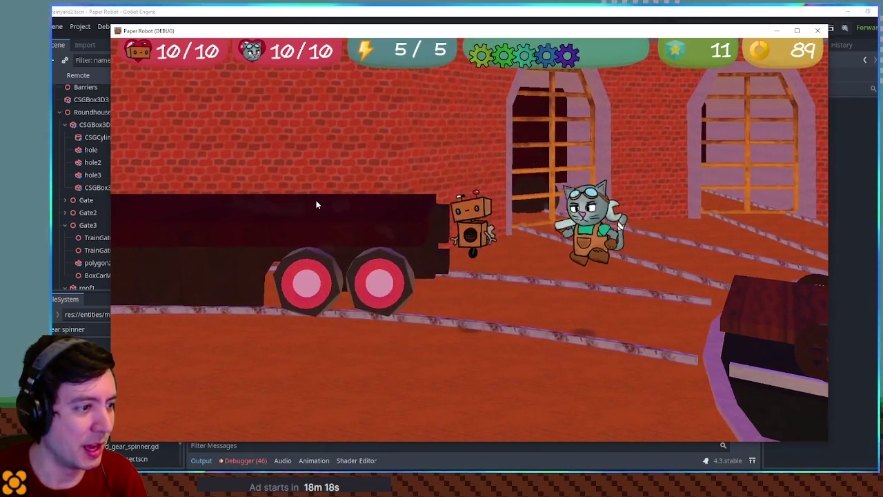
key(a)
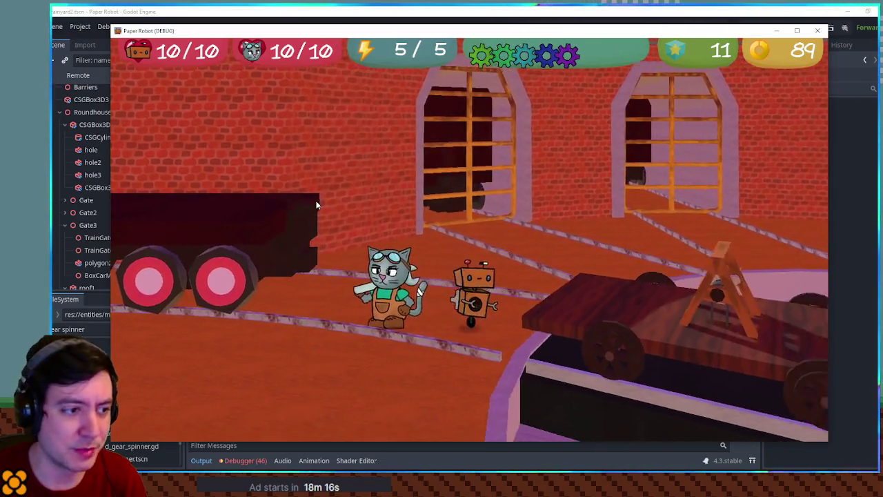
key(space)
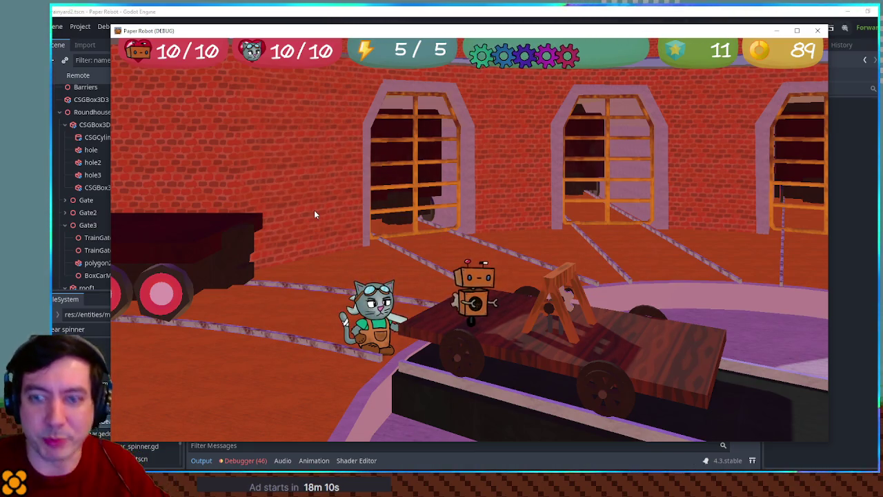
key(d)
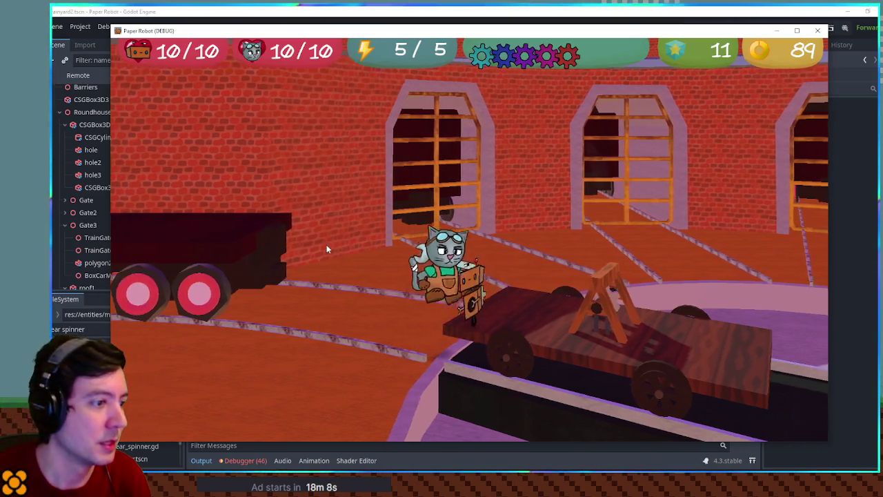
key(a)
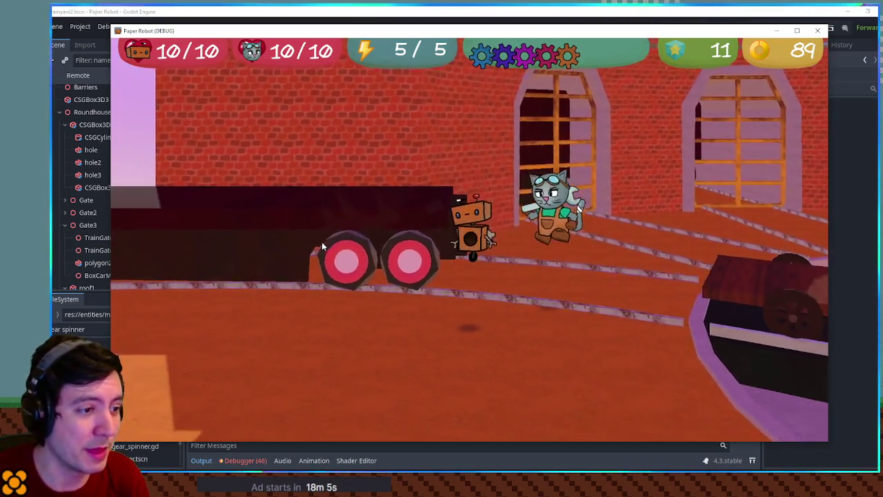
key(s)
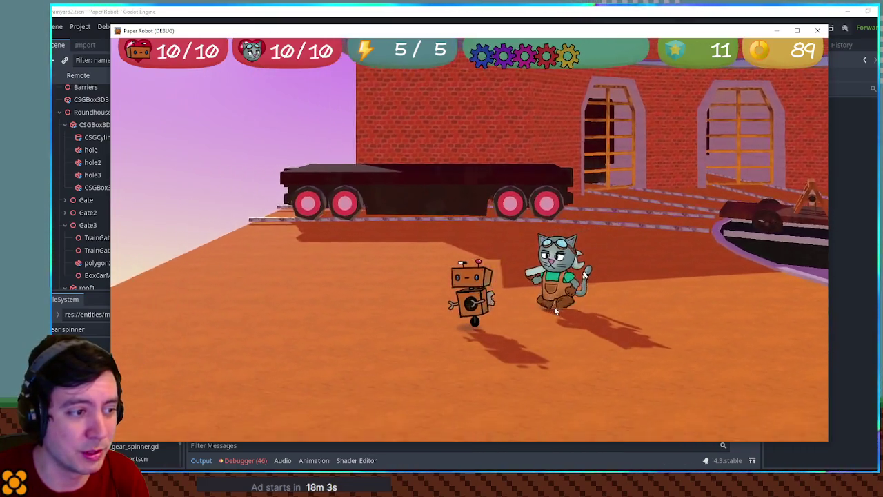
Step: Cycle through chameleon and fox back to the cat, and carry the robot onto the cart
key(Tab)
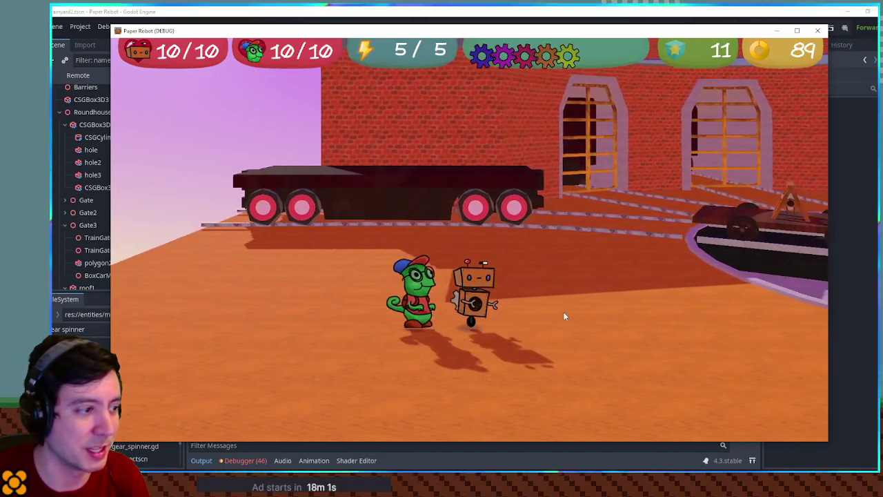
key(d)
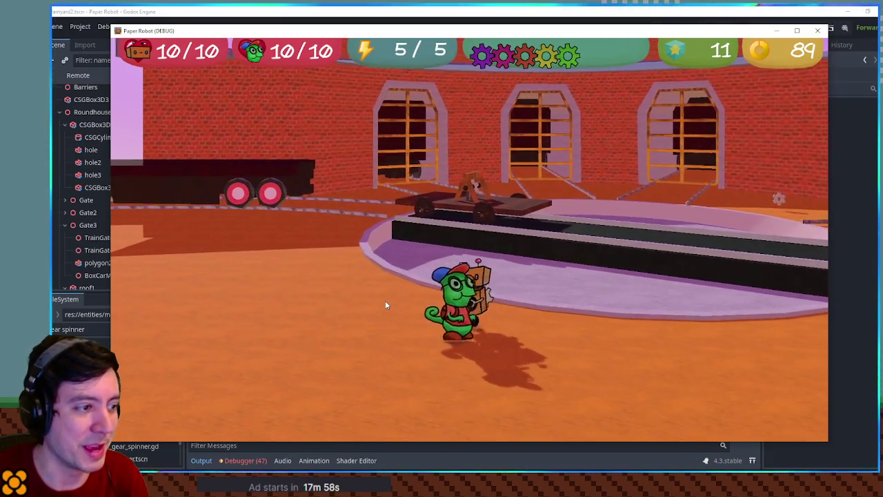
key(Tab)
key(Tab)
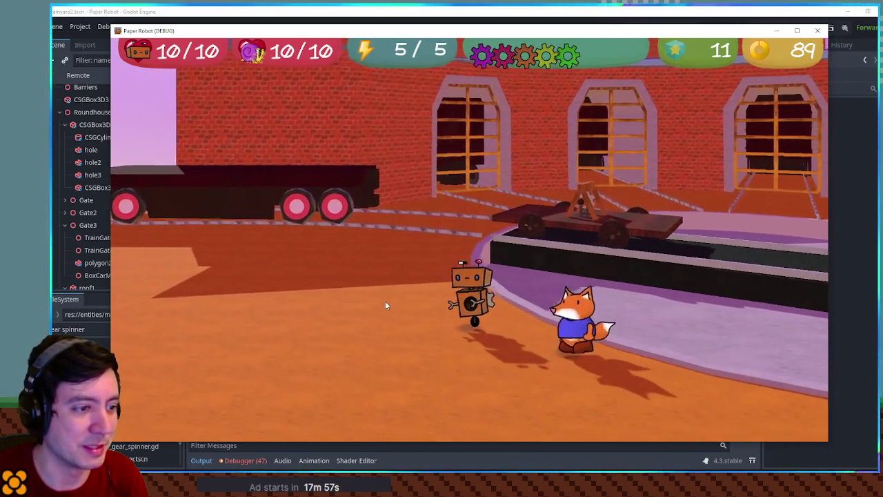
key(w)
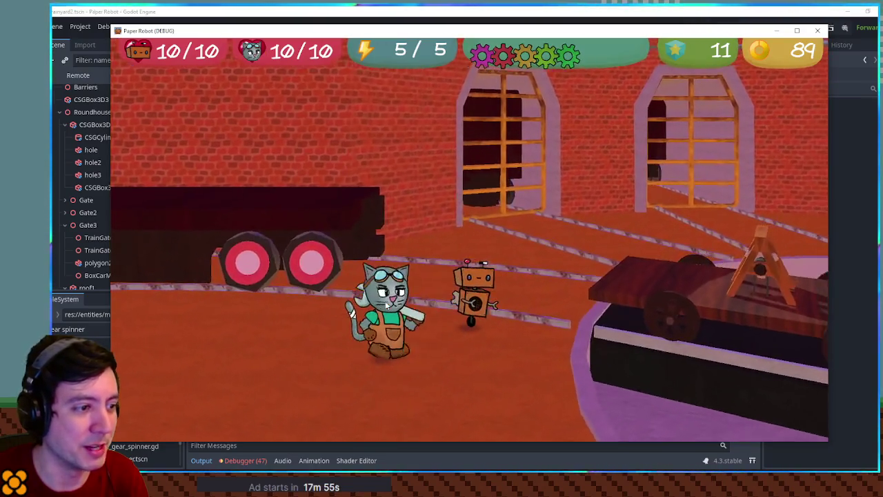
key(d)
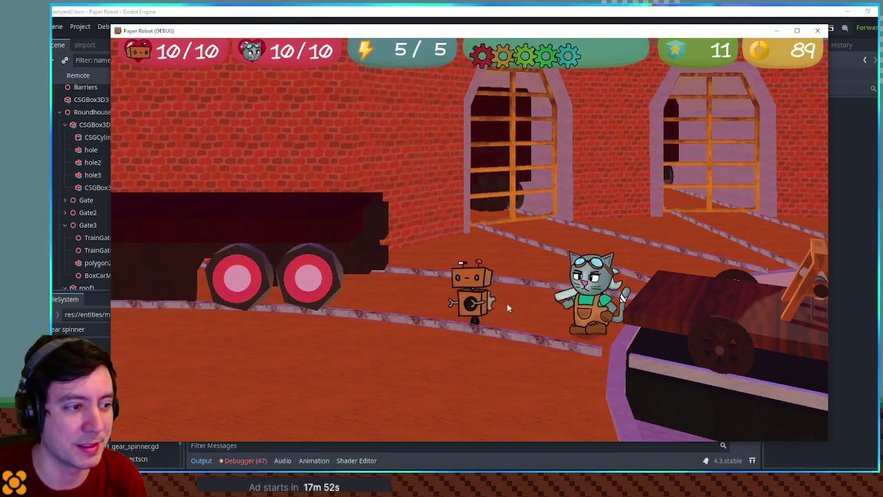
Step: Make the robot jump across the track gaps, walk it near the wagon, then close the game
key(space)
key(space)
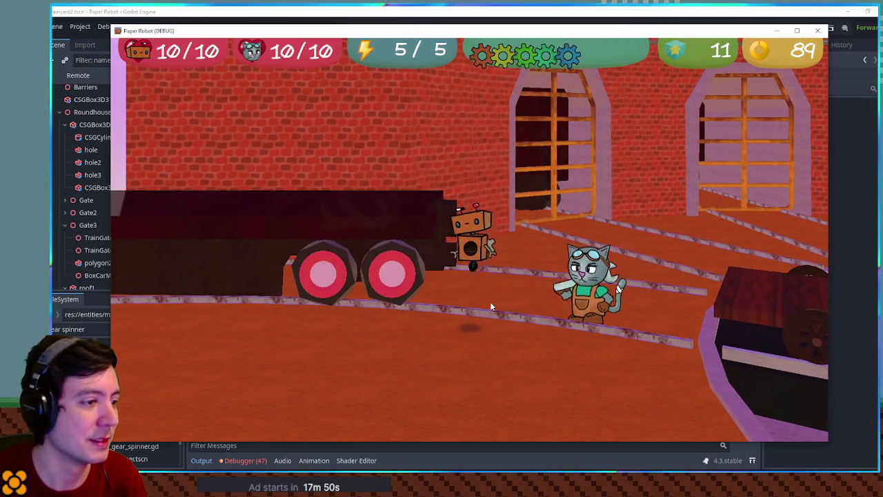
key(space)
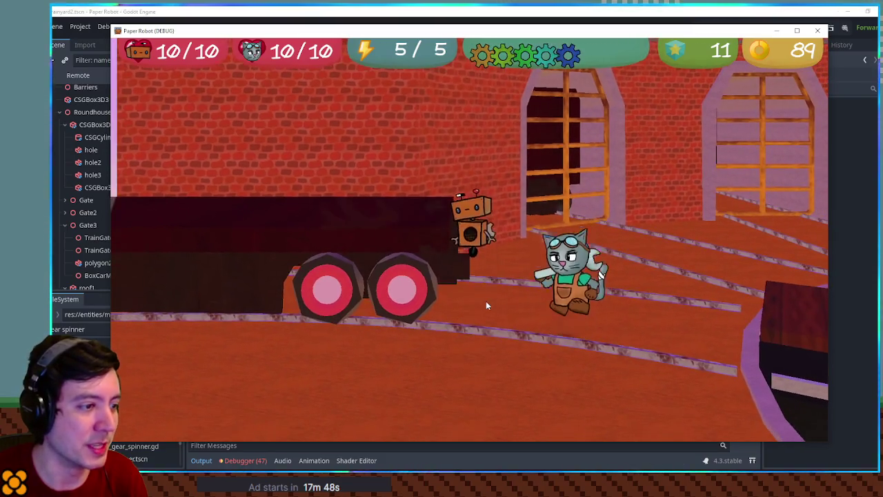
key(space)
key(space)
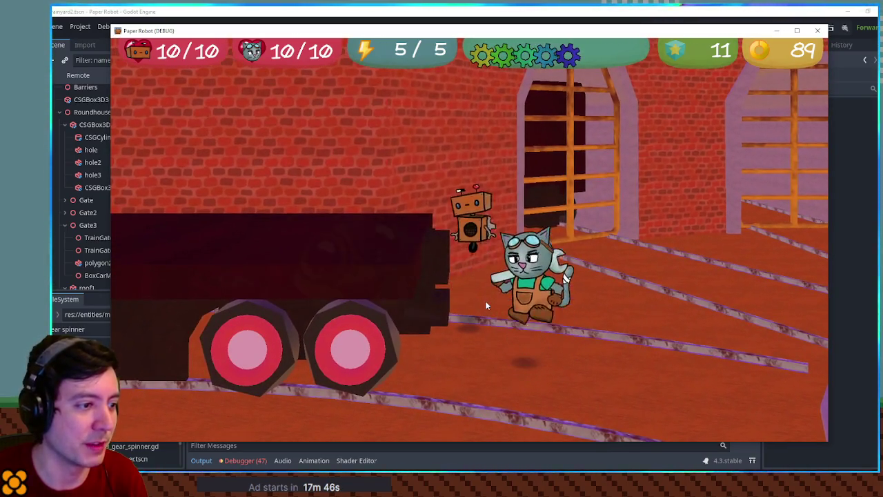
key(space)
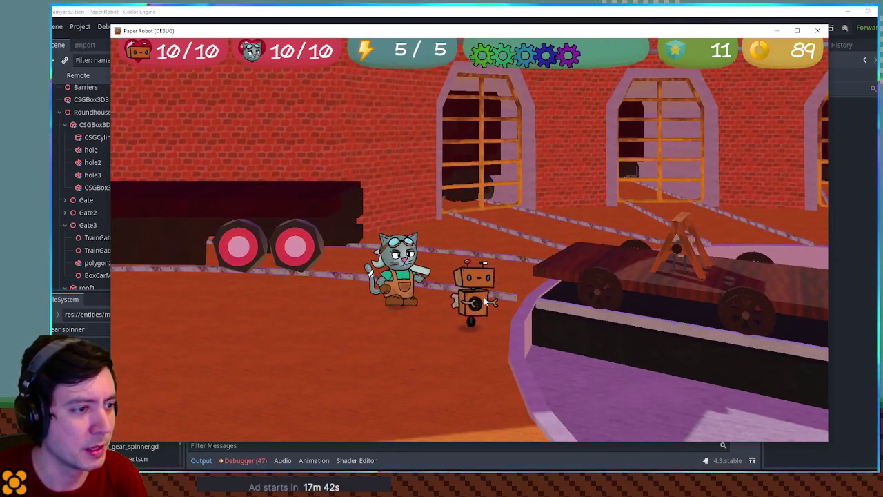
key(w)
key(s)
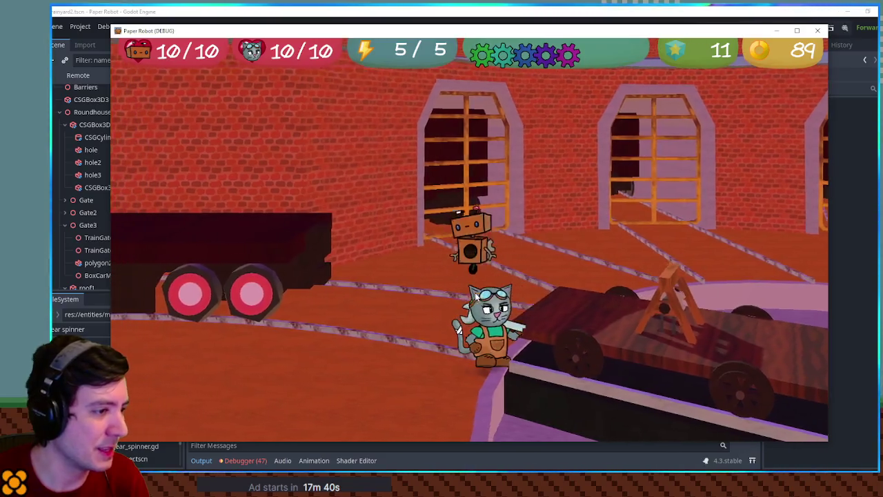
key(s)
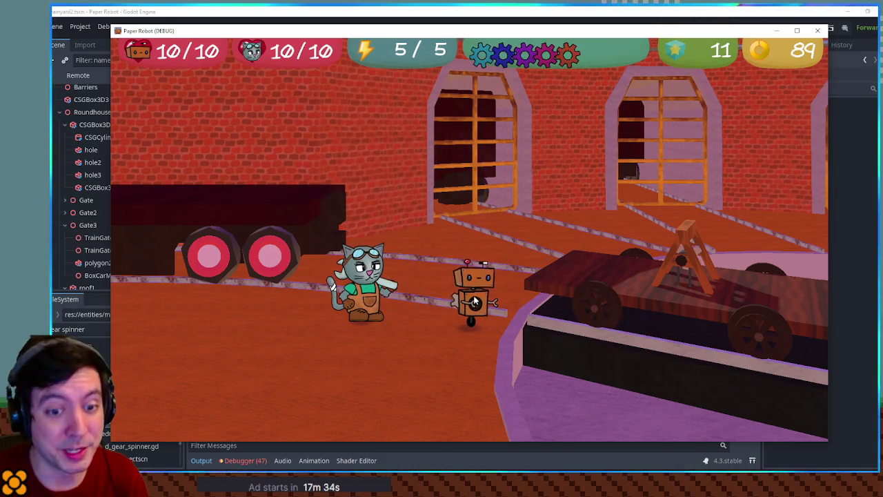
click(819, 33)
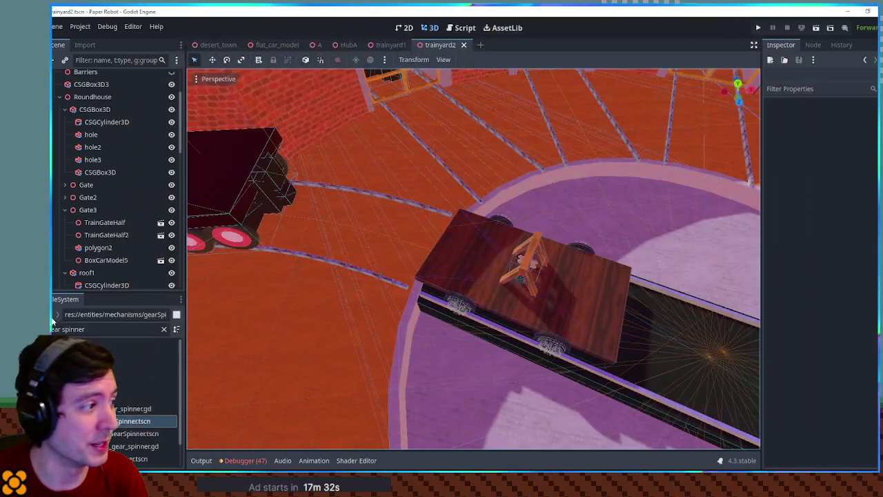
Step: Search the FileSystem for 'pig act', open pig_actor.tscn, and select its legs node
double_click(86, 329)
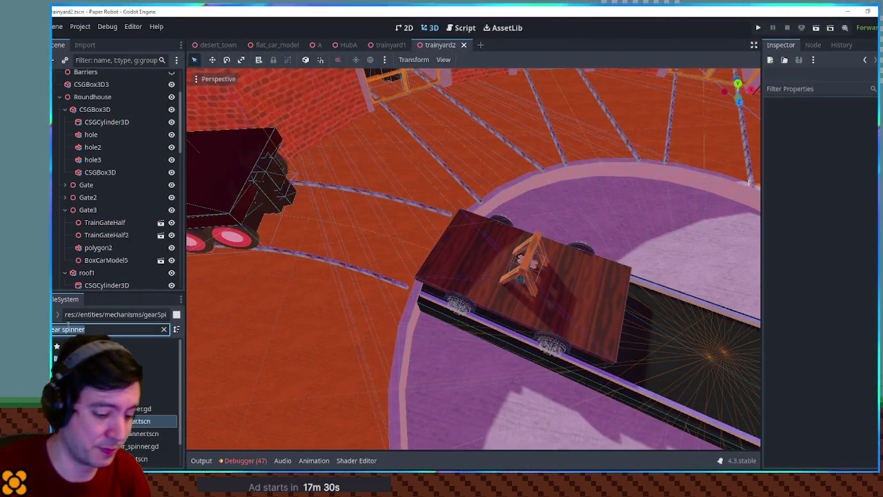
text(gg)
text( act)
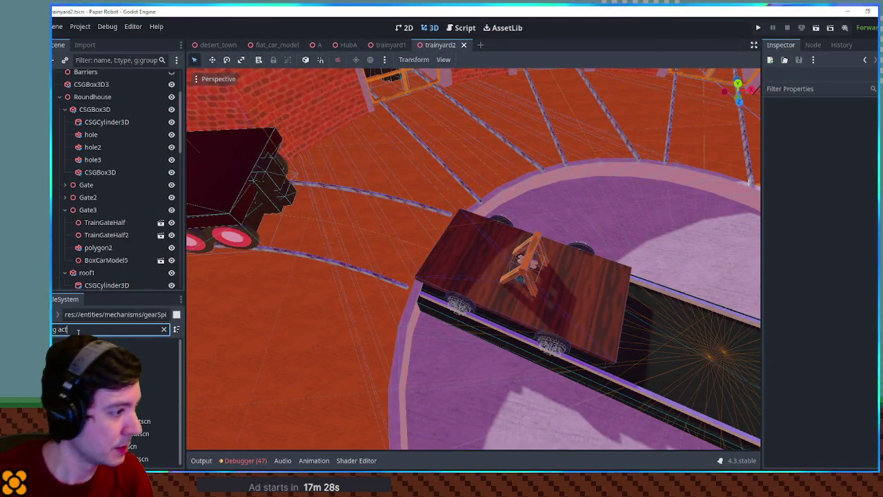
double_click(148, 408)
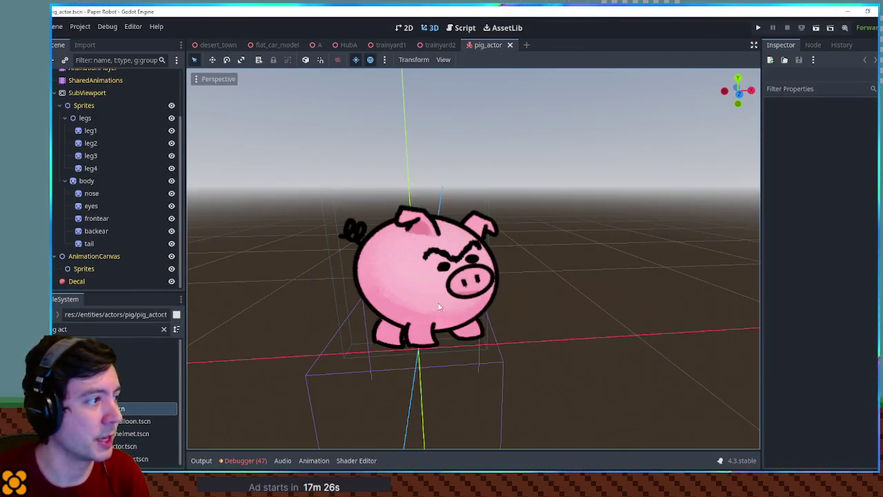
click(85, 118)
click(96, 328)
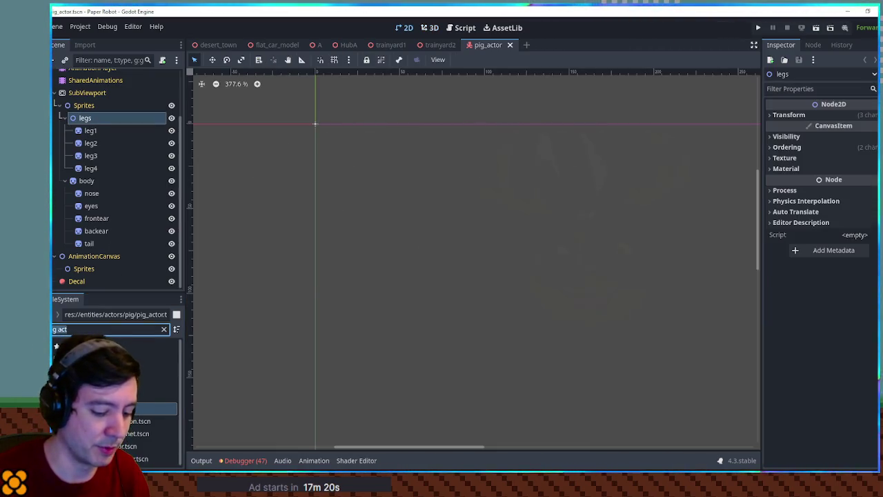
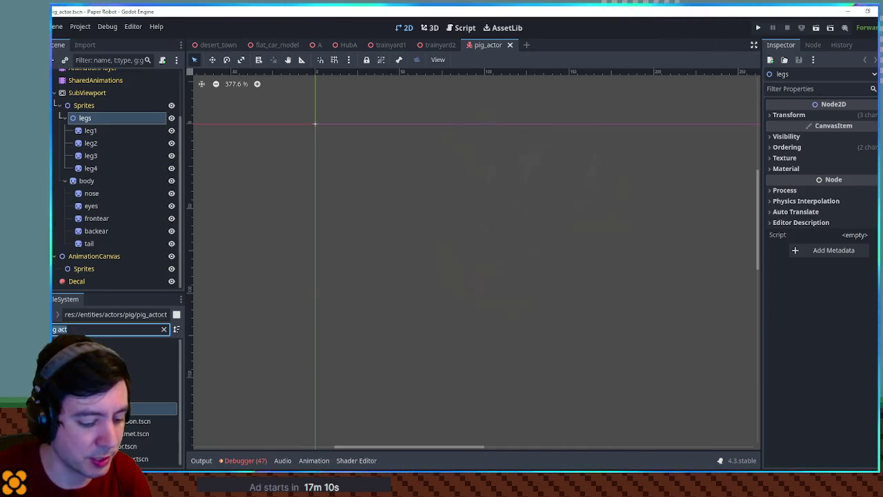
Step: Clear the FileSystem filter and open armadillo.tscn in its own tab
key(ctrl+a)
key(BackSpace)
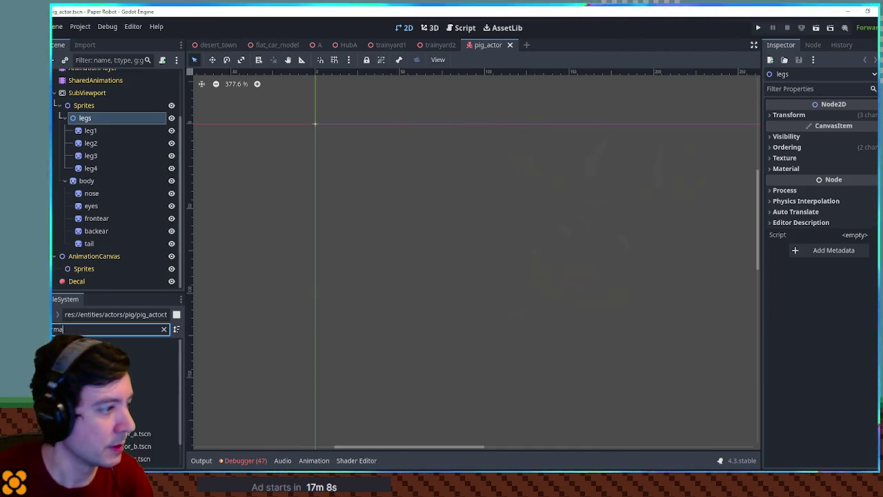
double_click(149, 421)
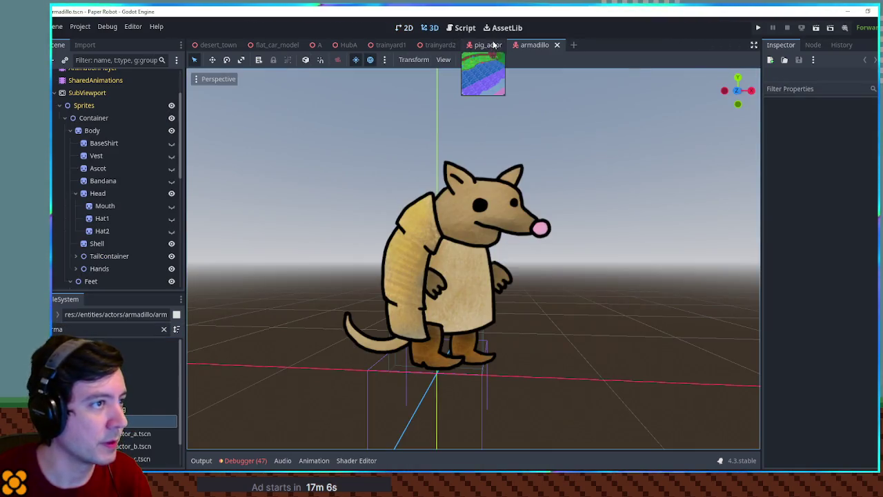
mouse_move(428, 207)
mouse_down()
mouse_move(419, 236)
mouse_move(615, 275)
mouse_move(495, 248)
mouse_up()
scroll(495, 248, up, 5)
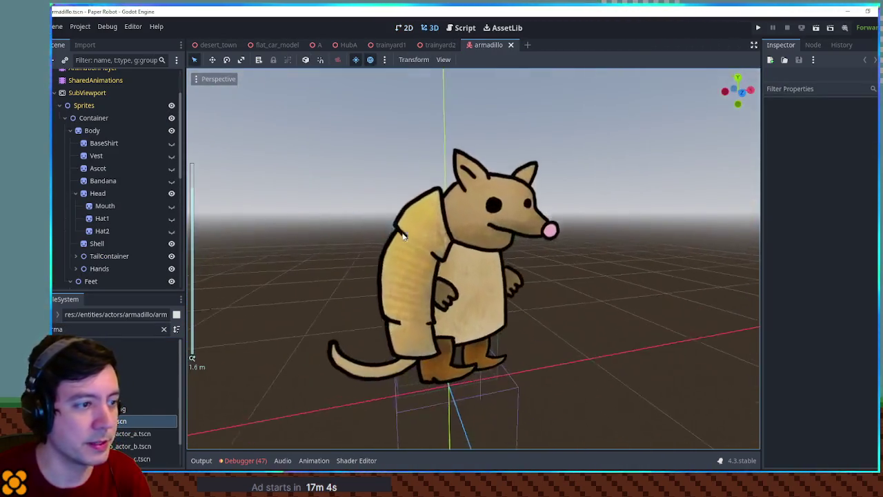
Step: Expand SubViewport and open AnimationCanvas to view the armadillo's 2D sprites
click(495, 248)
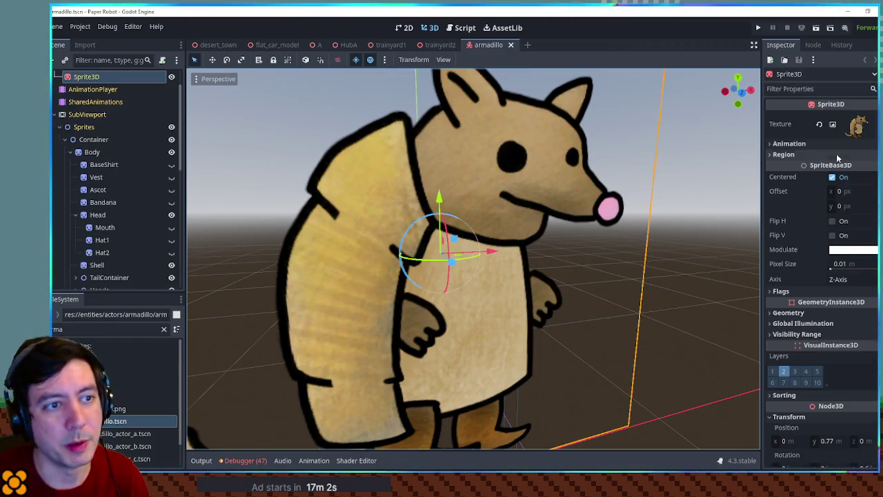
click(78, 116)
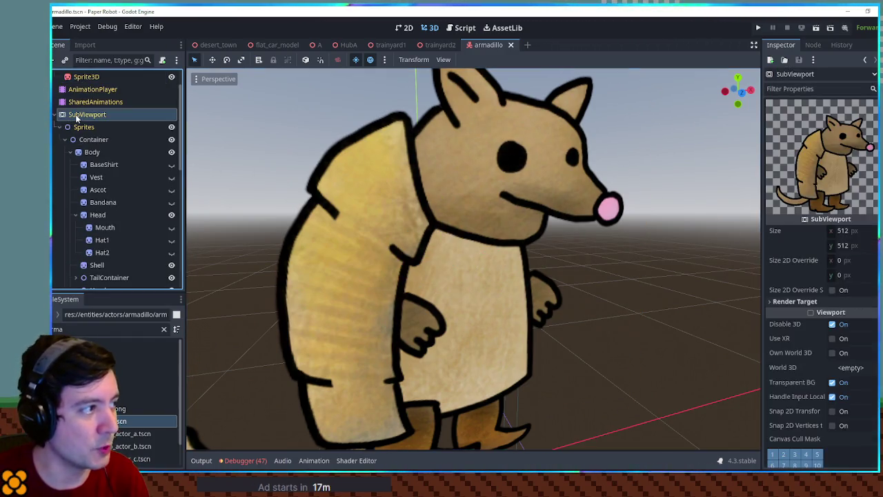
click(55, 115)
click(83, 127)
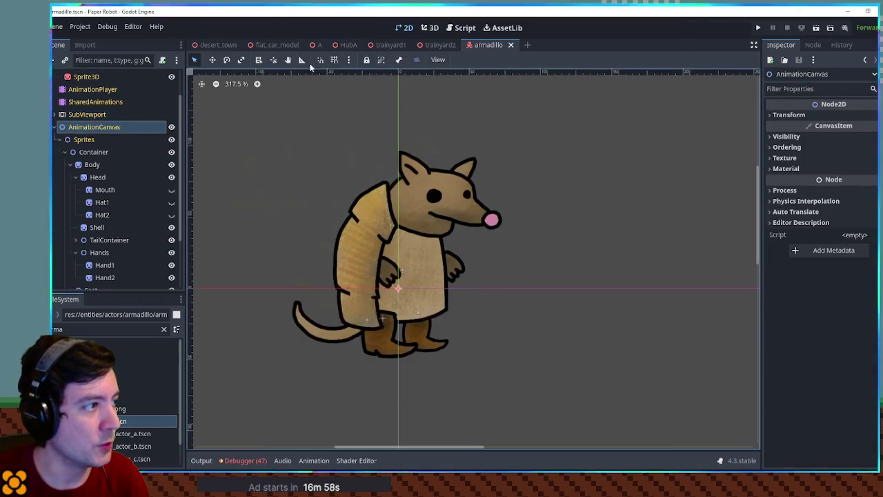
scroll(380, 232, down, 2)
scroll(363, 240, up, 2)
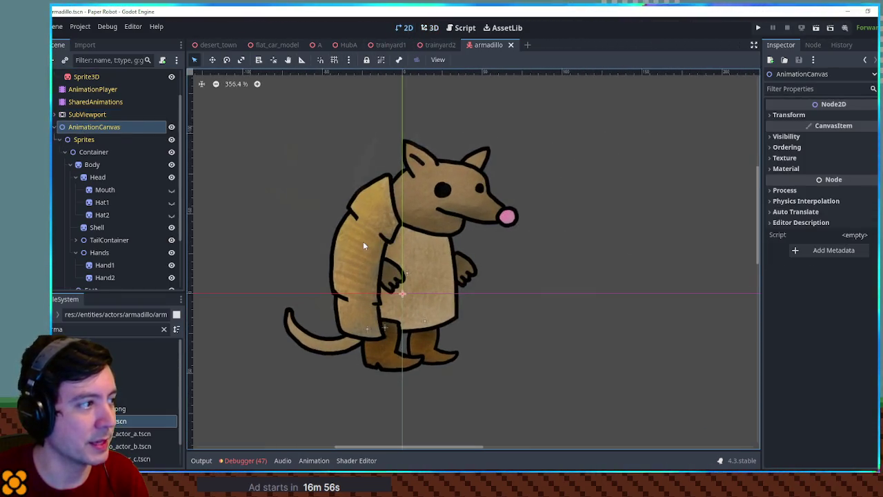
scroll(405, 225, up, 1)
scroll(405, 224, up, 1)
Step: Test-move the Shell, Head and Tail sprites, restoring each to its original spot
click(385, 206)
key(w)
drag(385, 206, 273, 175)
drag(378, 211, 463, 234)
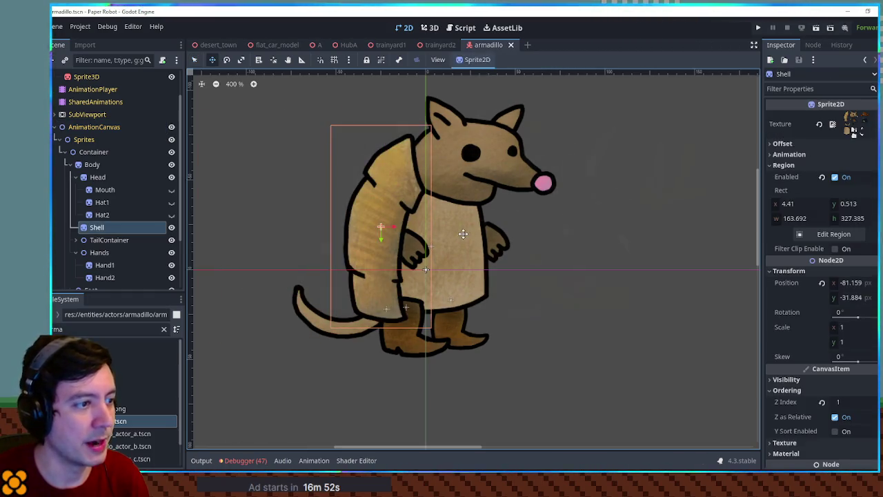
click(472, 181)
key(w)
mouse_move(485, 180)
mouse_down()
mouse_move(682, 180)
mouse_move(649, 205)
mouse_up()
key(Escape)
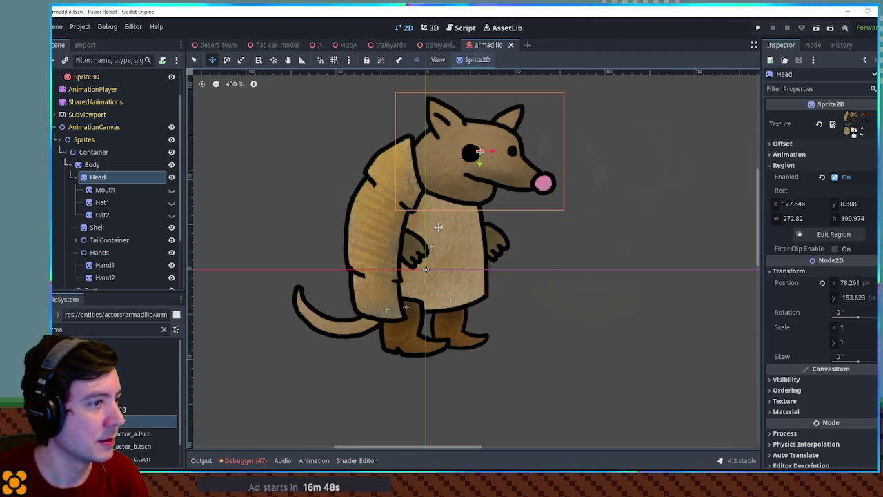
key(q)
click(352, 311)
key(w)
drag(352, 310, 258, 349)
key(Escape)
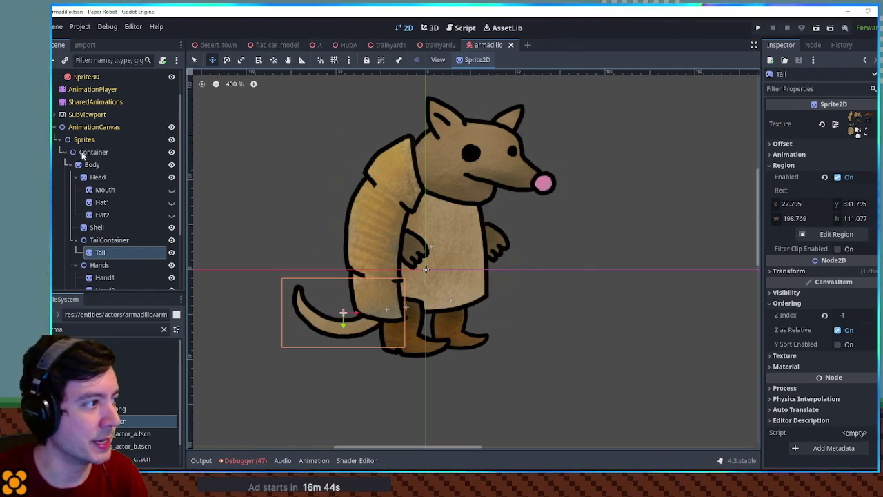
Step: Collapse the AnimationCanvas branch, return to 3D, and select the AnimationPlayer
click(56, 117)
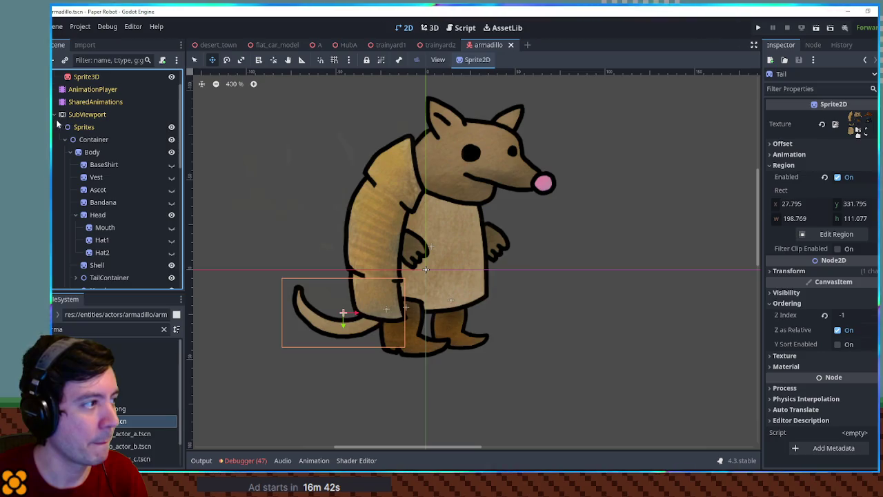
click(433, 29)
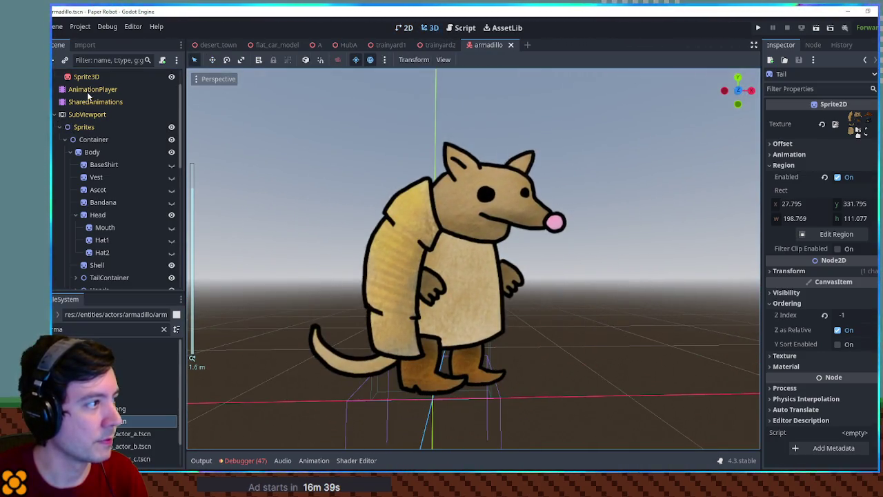
click(88, 90)
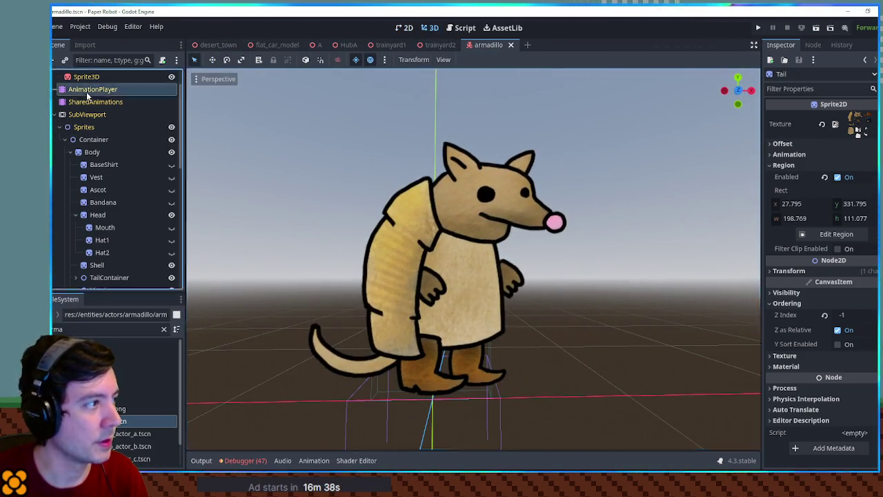
click(366, 307)
Step: Play and stop the armadillo's idle animation, then close the armadillo scene tab
click(373, 336)
scroll(457, 263, up, 3)
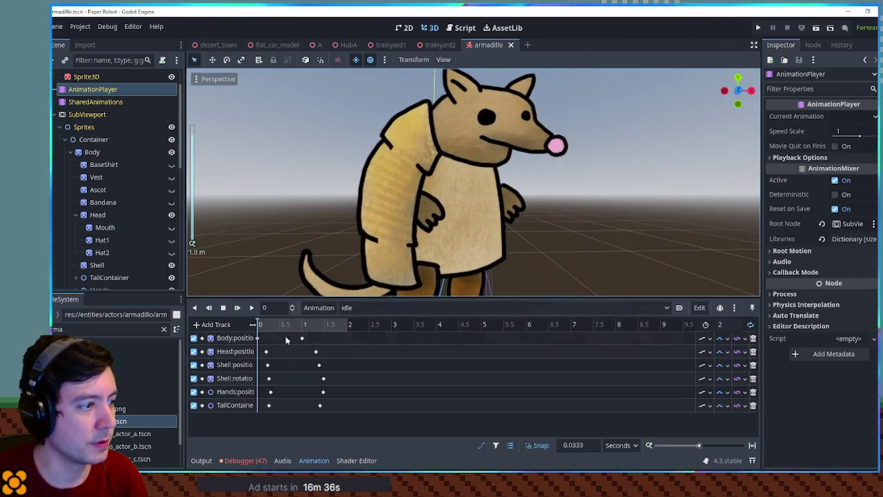
click(251, 308)
scroll(541, 259, down, 1)
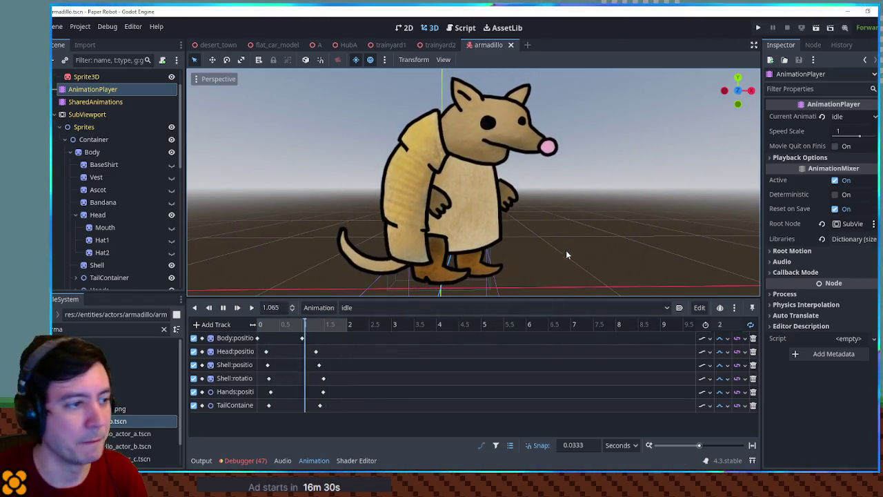
click(222, 308)
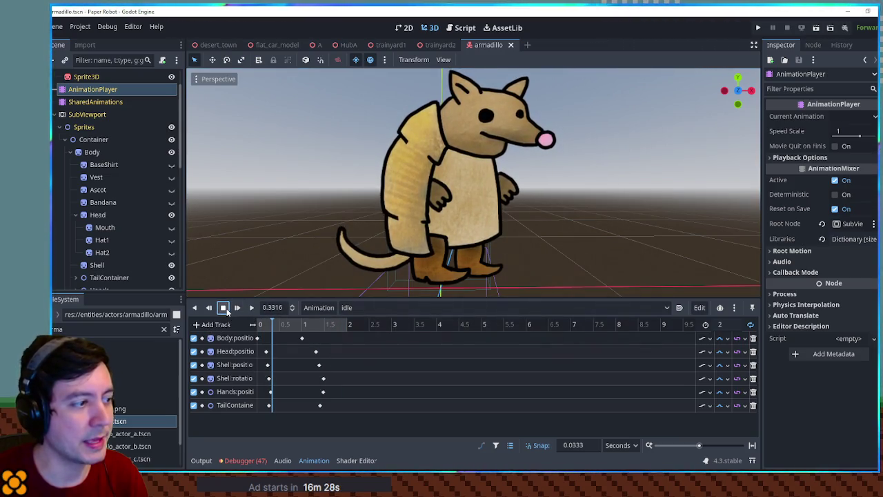
click(222, 307)
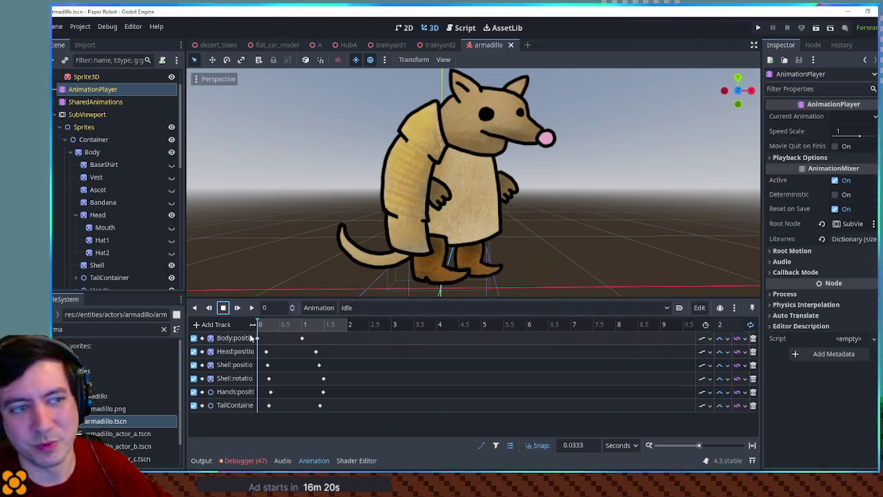
middle_click(497, 48)
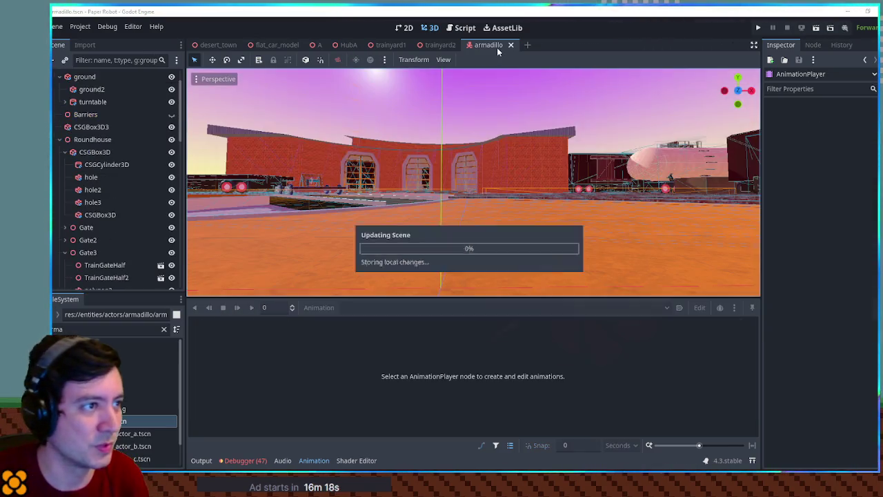
Step: Collapse the bottom Output panel and orbit around the turntable handcar and nearby wagons
click(202, 460)
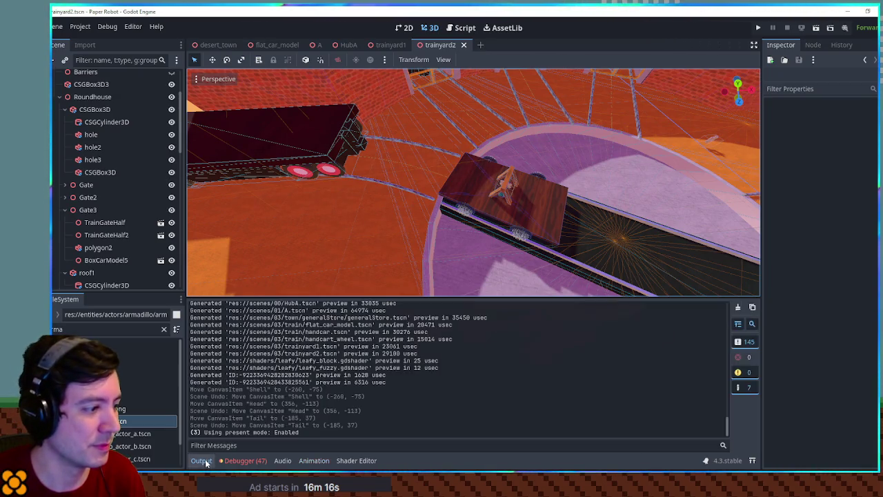
click(201, 460)
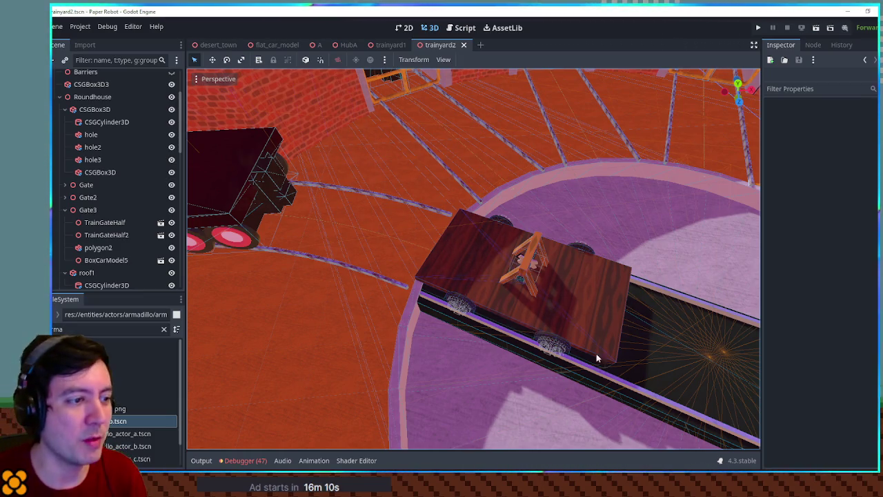
mouse_move(529, 262)
mouse_down()
mouse_move(488, 213)
mouse_move(524, 205)
mouse_up()
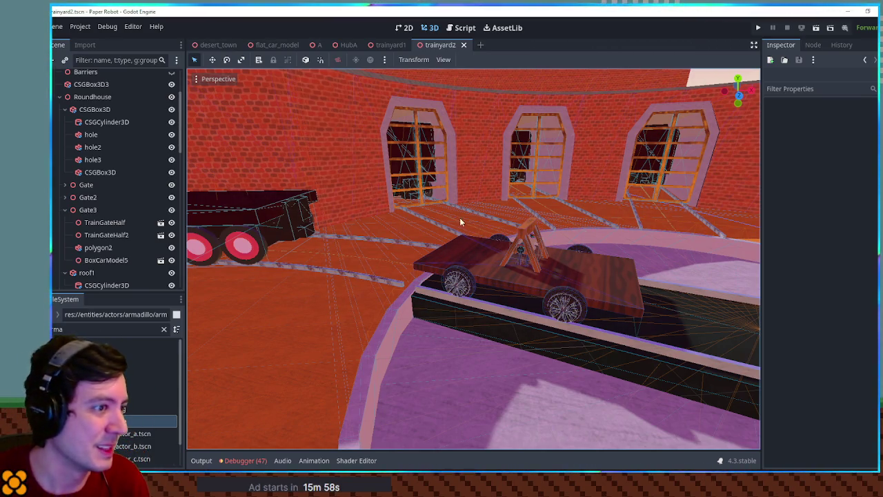
scroll(454, 250, up, 5)
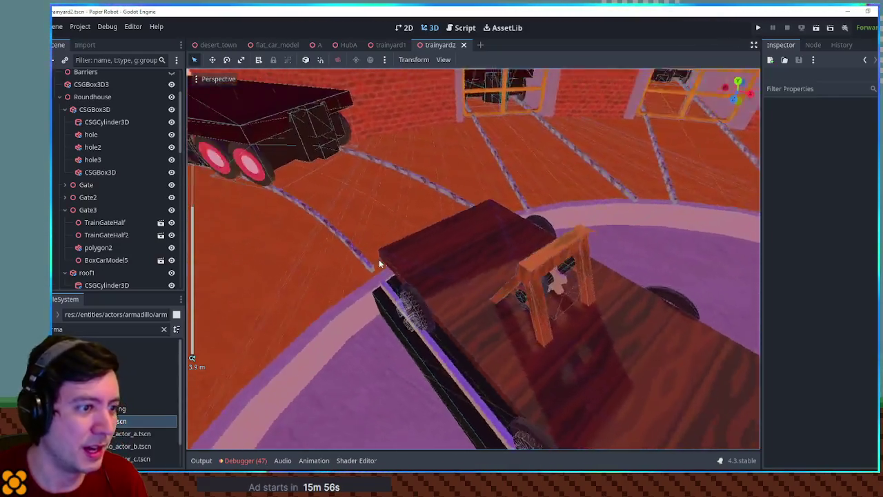
mouse_move(379, 264)
mouse_down()
mouse_move(359, 252)
mouse_move(430, 250)
mouse_move(347, 262)
mouse_move(316, 245)
mouse_move(462, 272)
mouse_up()
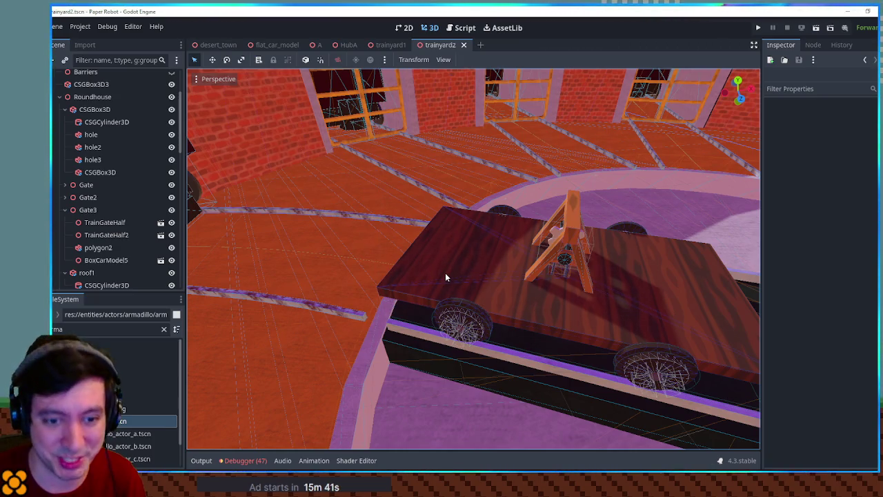
mouse_move(400, 264)
mouse_down()
mouse_move(376, 255)
mouse_move(523, 264)
mouse_move(507, 258)
mouse_move(529, 270)
mouse_up()
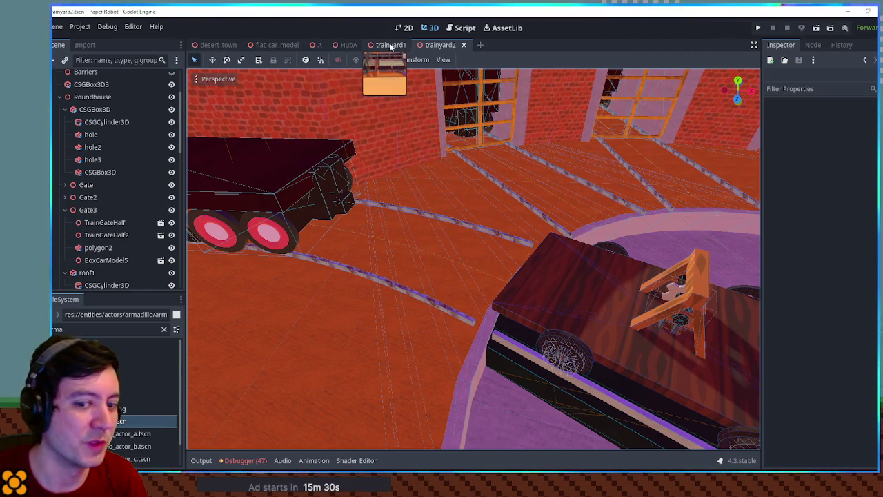
scroll(408, 162, up, 4)
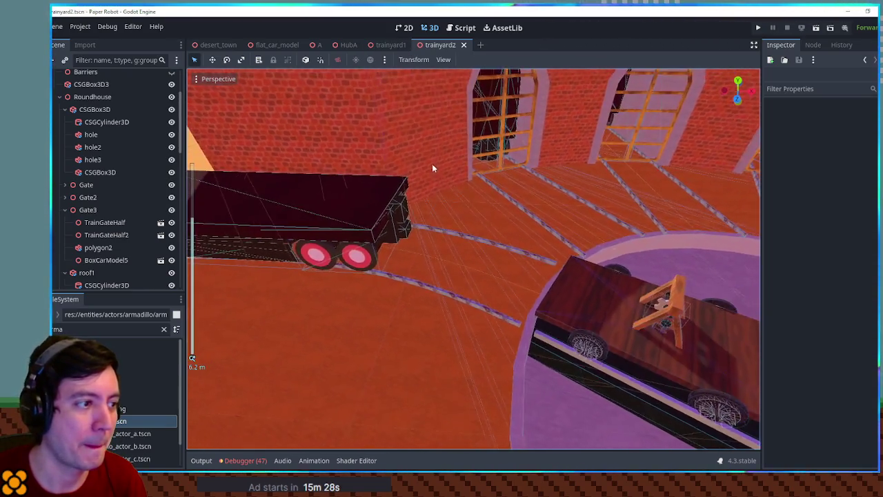
mouse_move(432, 164)
mouse_down()
mouse_move(447, 172)
mouse_move(400, 148)
mouse_move(420, 163)
mouse_up()
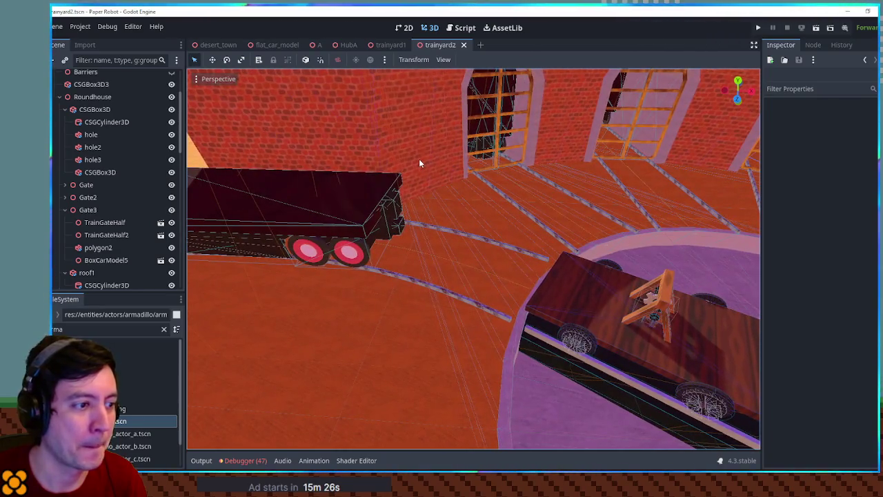
Step: Filter the FileSystem for 'stat' and collapse the Roundhouse, Train Cars and Tracks branches
double_click(91, 330)
text(stat)
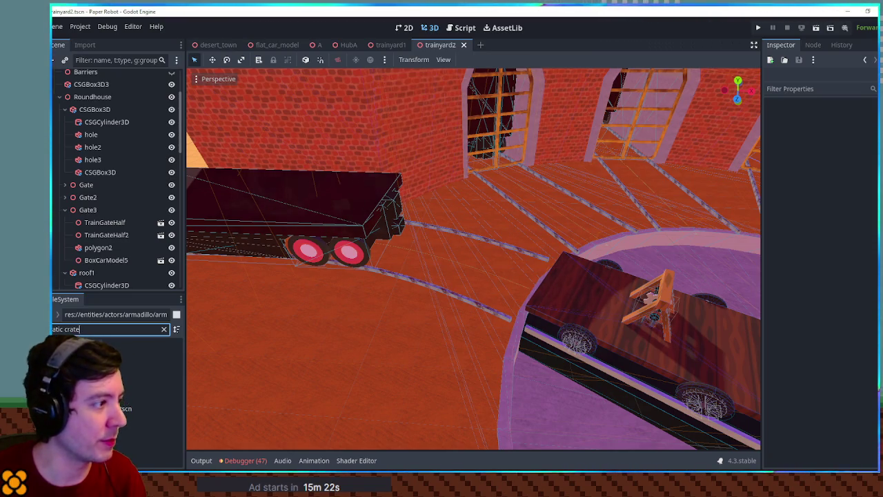
click(60, 97)
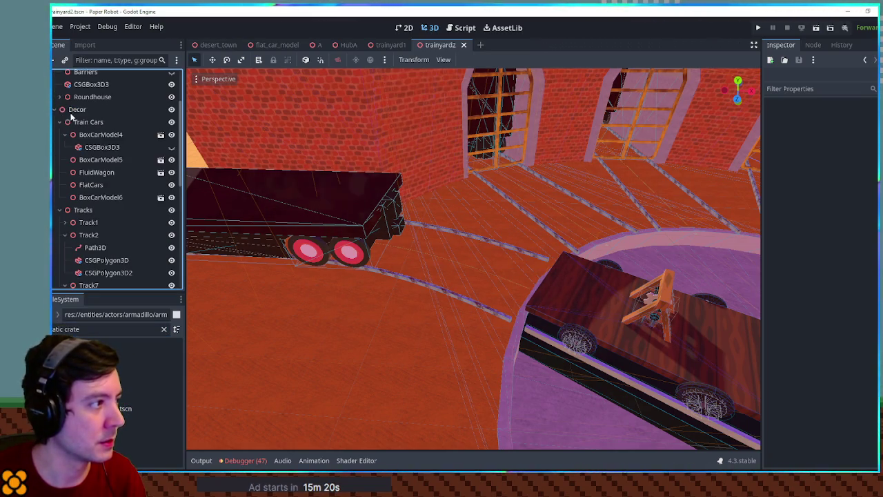
click(60, 121)
click(59, 134)
Step: Add a Node3D named Crates under Decor and instance StaticCrate.tscn inside it
click(86, 119)
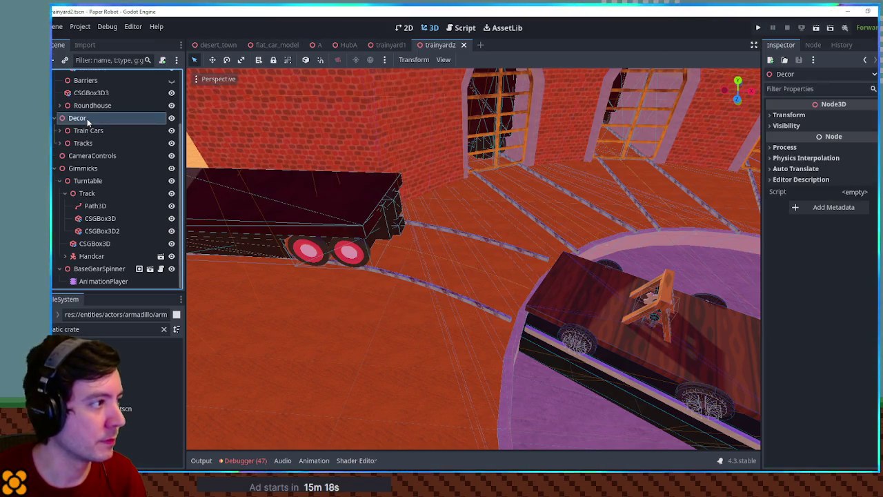
key(ctrl+a)
text(node3d)
key(Return)
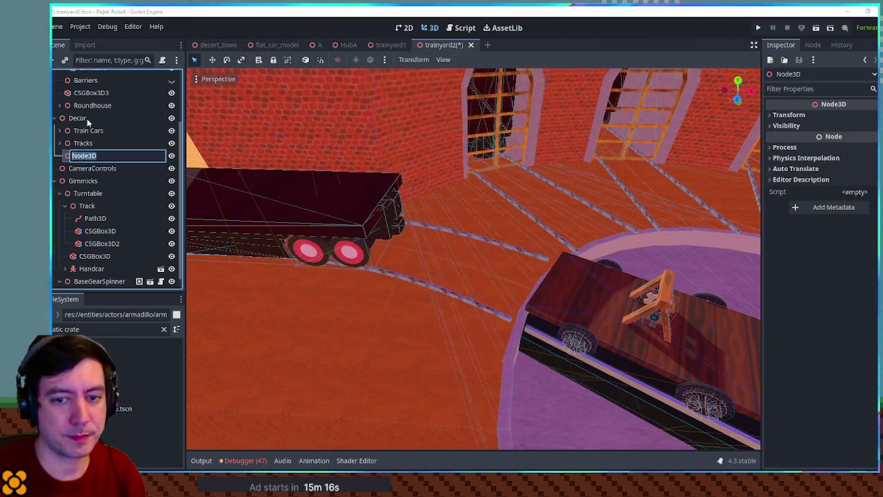
key(Escape)
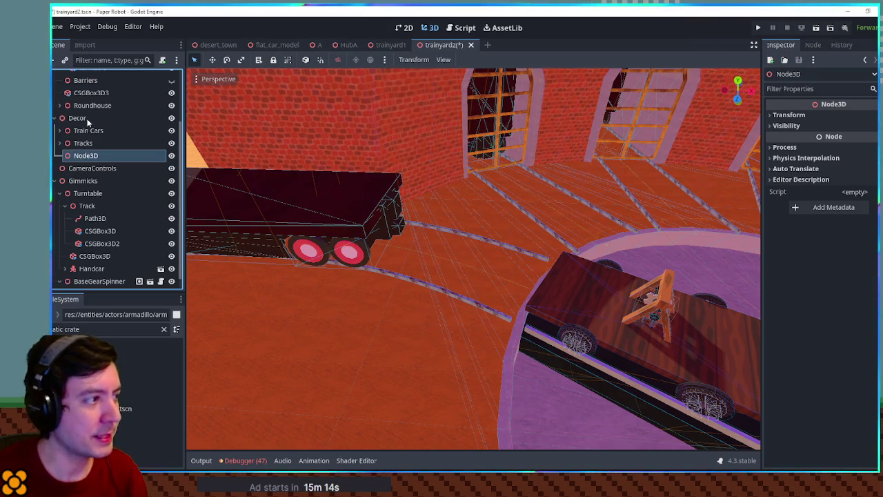
text(Crates)
drag(123, 408, 85, 151)
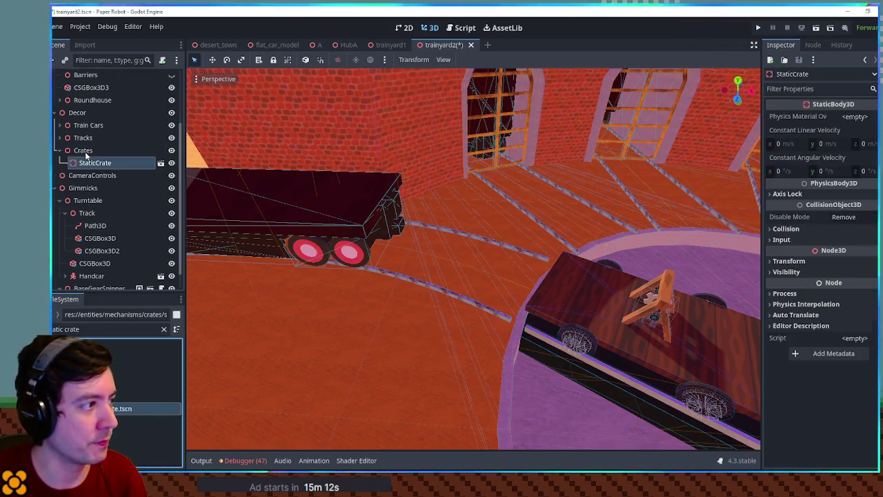
scroll(578, 331, down, 5)
scroll(578, 331, down, 5)
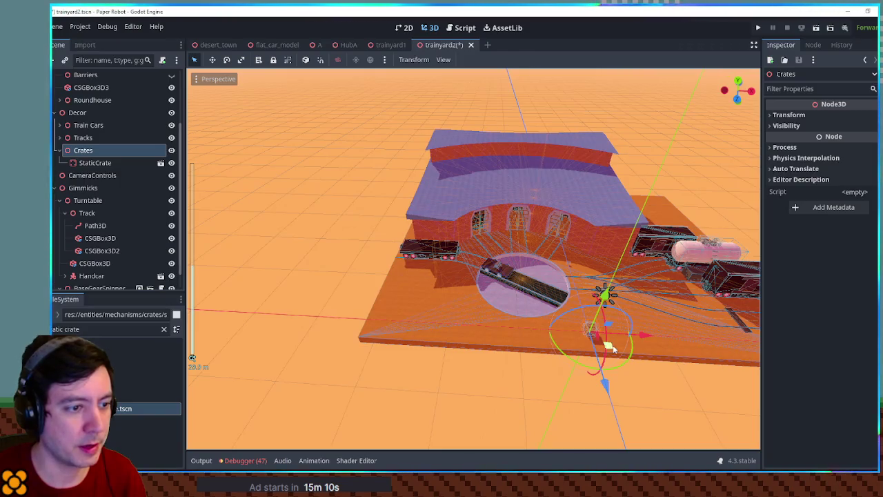
Step: Move the StaticCrate across the floor toward the turntable, working in top view
key(f)
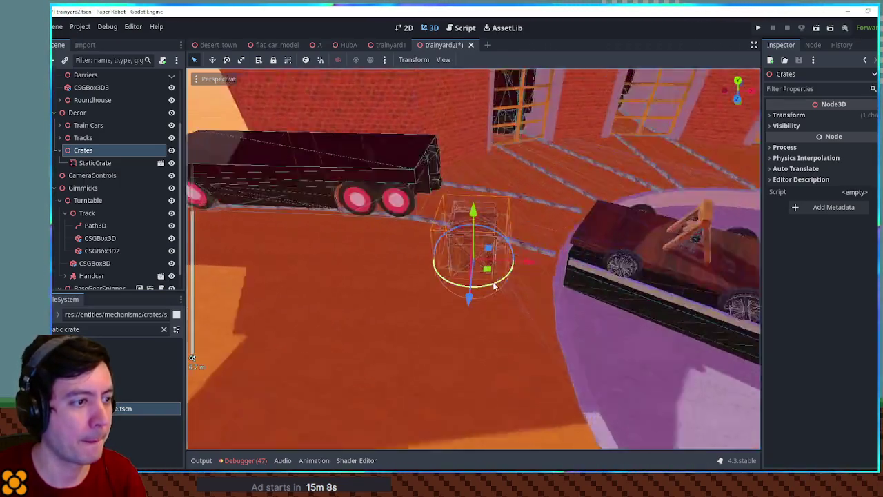
scroll(233, 230, up, 3)
click(92, 164)
drag(526, 264, 615, 265)
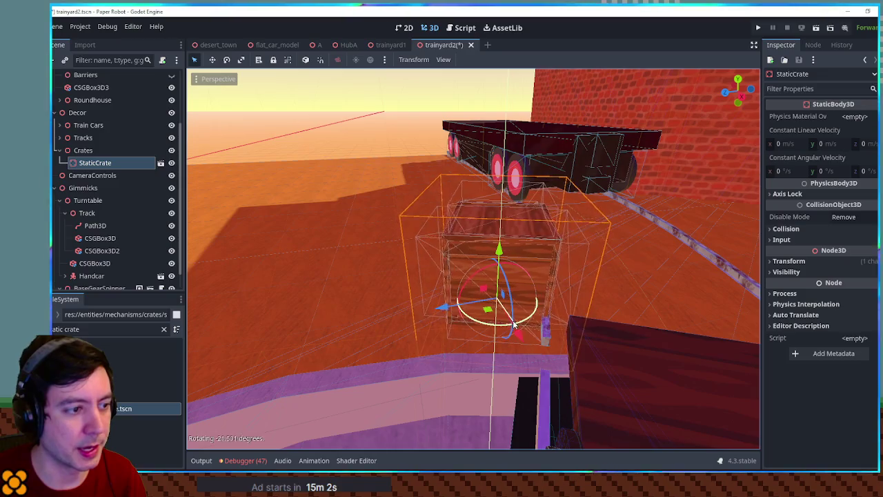
drag(487, 309, 470, 337)
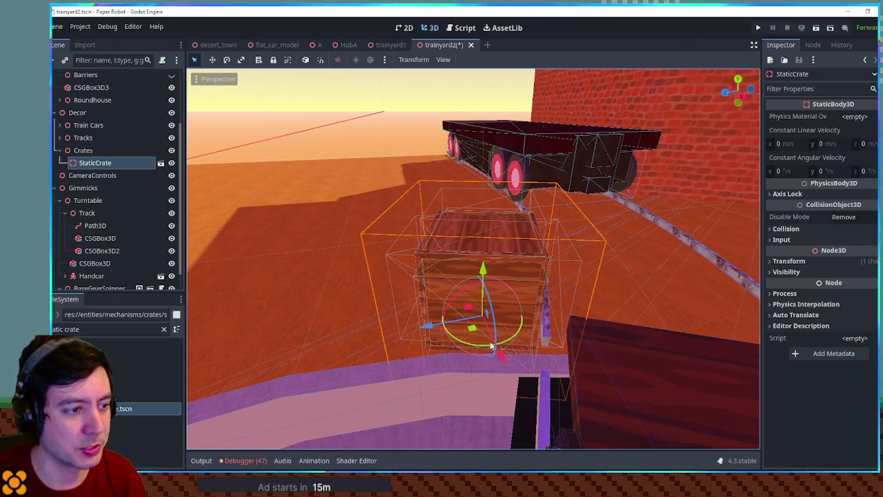
key(KP_7)
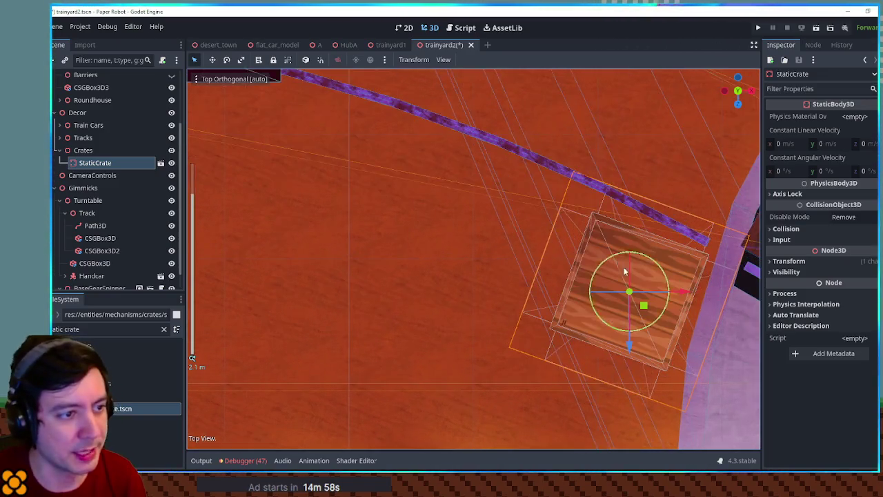
key(f)
drag(469, 276, 483, 267)
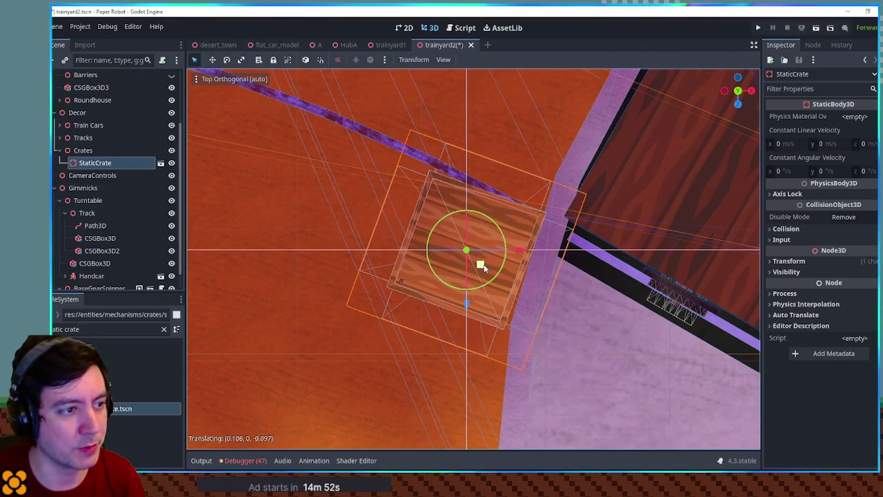
scroll(513, 298, down, 3)
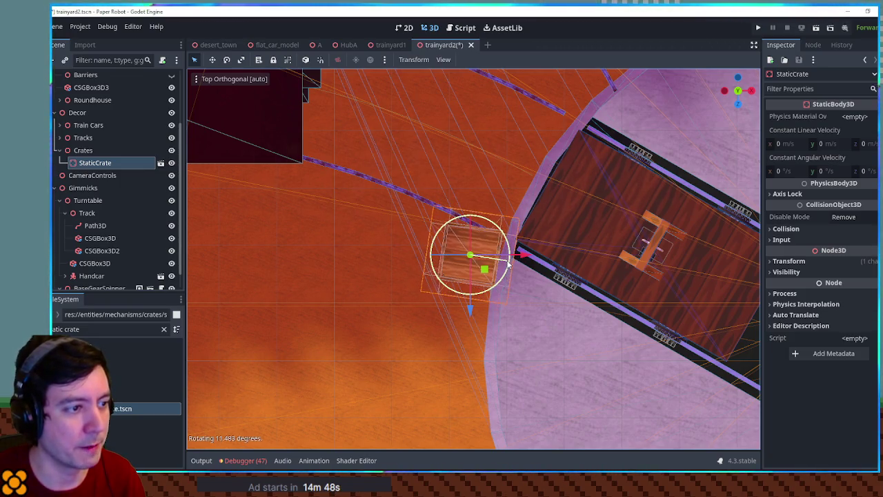
Step: Rotate the crate to -8.5° to line up with the turntable edge
mouse_move(488, 271)
mouse_down()
mouse_move(513, 305)
mouse_move(509, 185)
mouse_move(503, 190)
mouse_up()
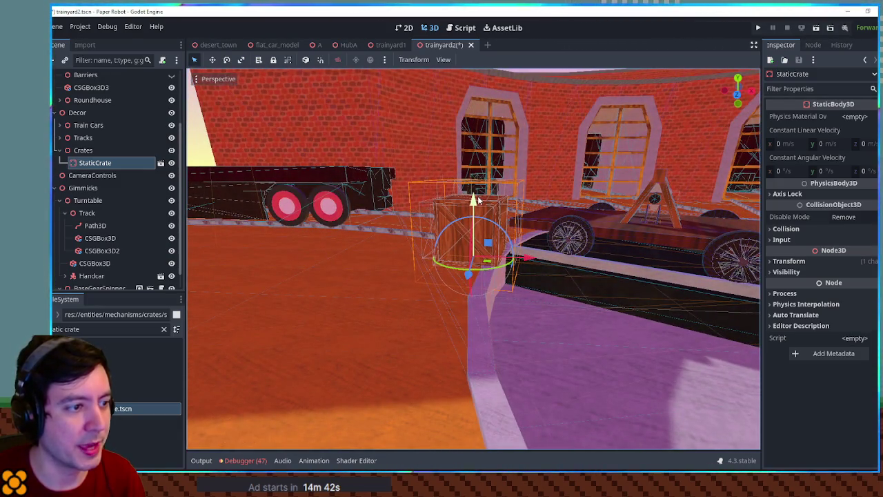
scroll(494, 231, up, 3)
drag(531, 268, 526, 267)
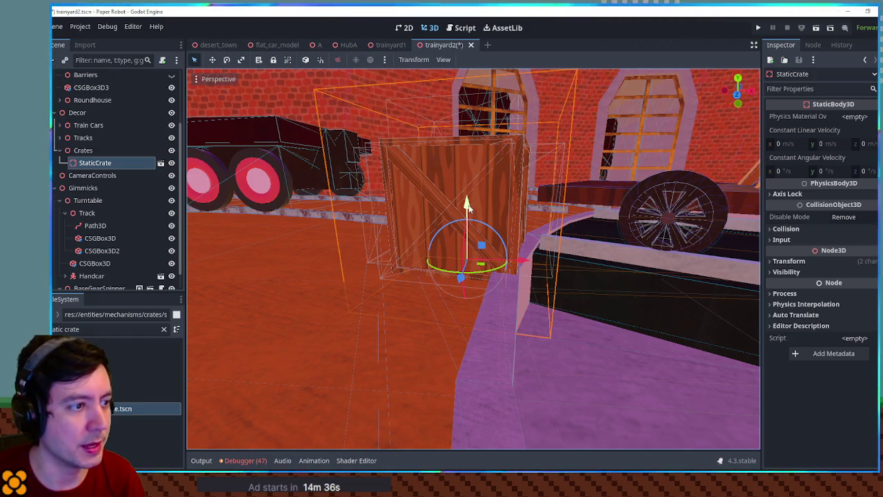
mouse_move(469, 179)
mouse_down()
mouse_move(468, 123)
mouse_move(468, 207)
mouse_move(467, 132)
mouse_move(734, 290)
mouse_up()
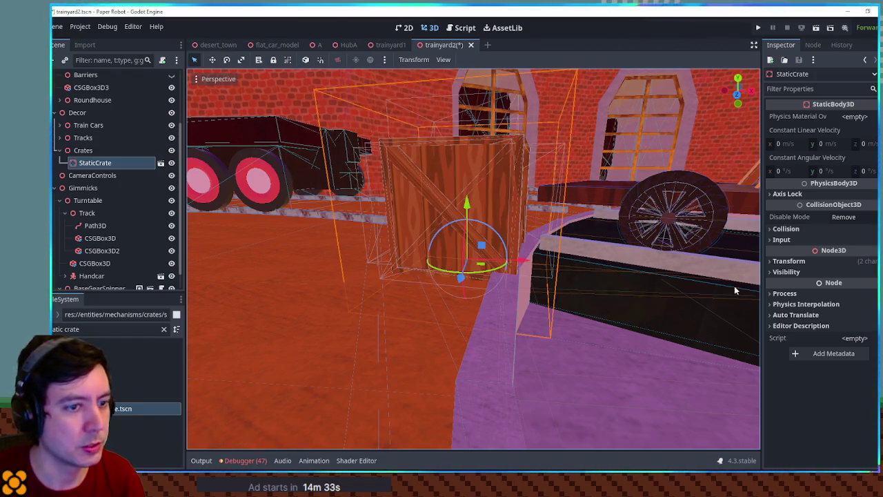
Step: Scale the crate to 1.2, nudge it back along X, and run the game
click(808, 261)
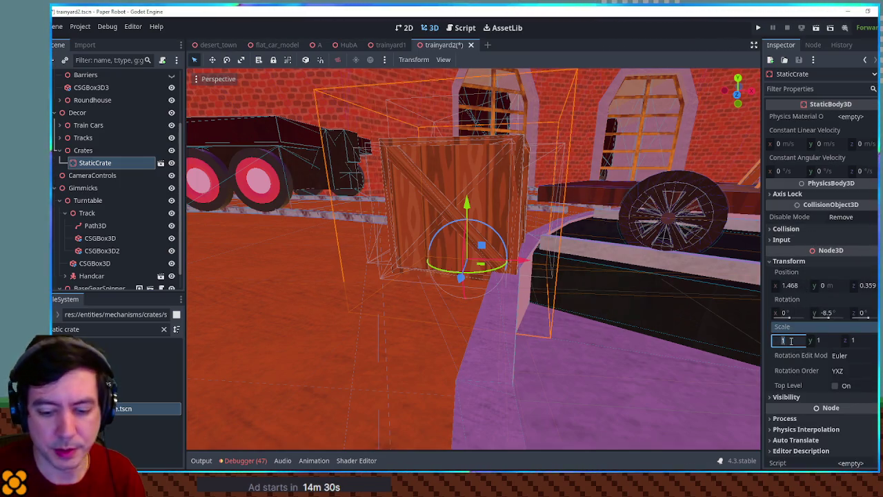
key(Return)
drag(494, 254, 525, 266)
scroll(528, 267, down, 2)
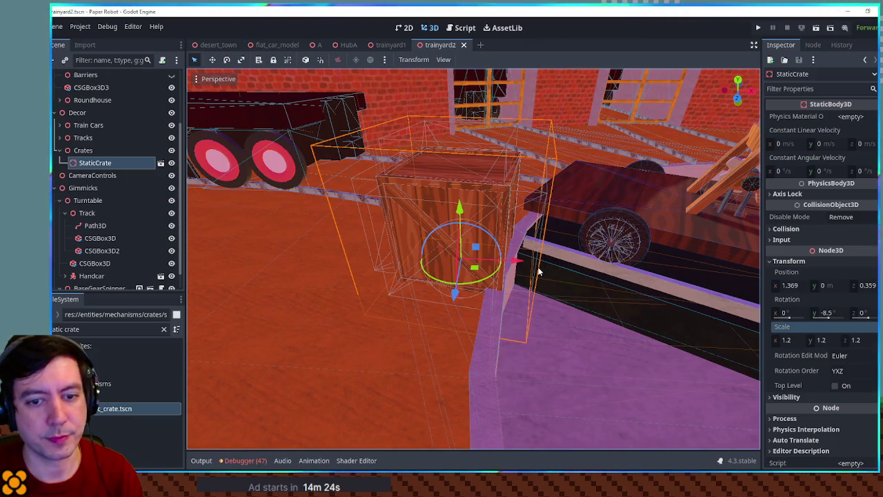
key(F5)
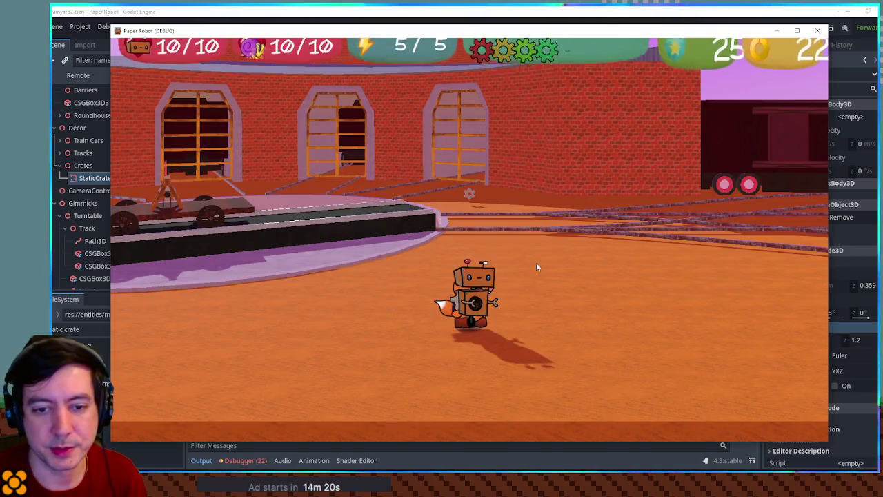
Step: Walk onto the turntable cart, spin it with A/D, and release it with Q
key(w)
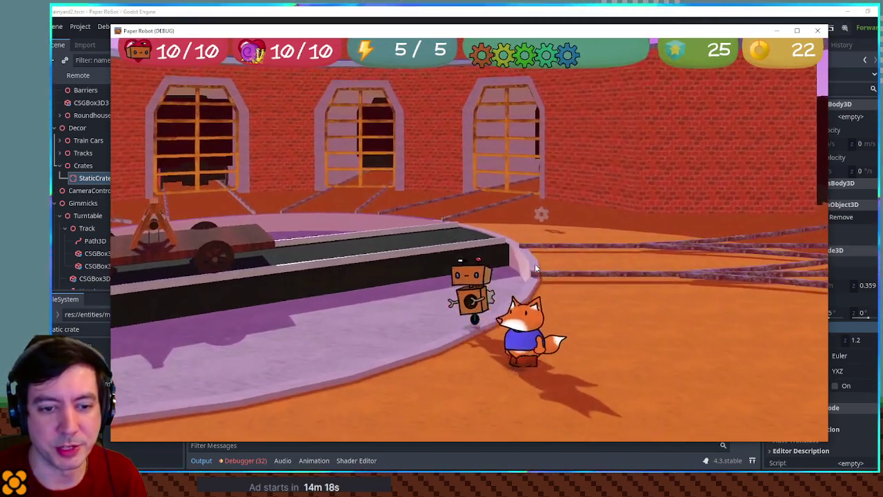
key(s)
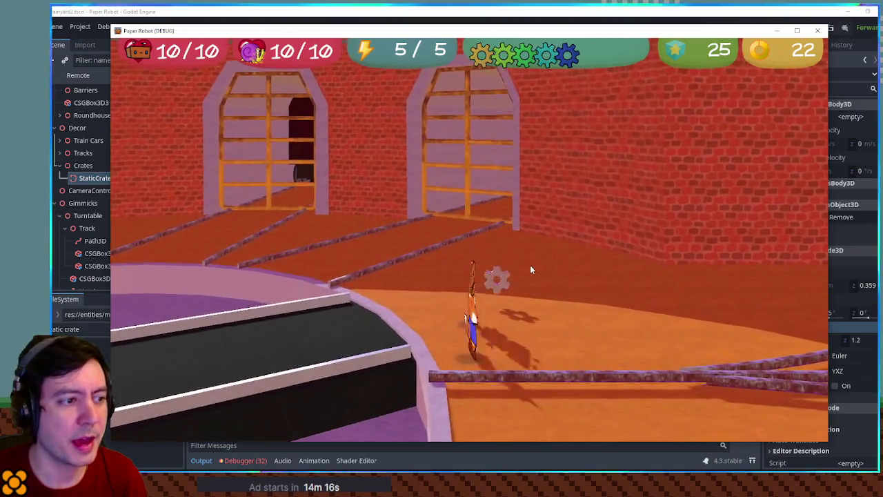
key(e)
key(d)
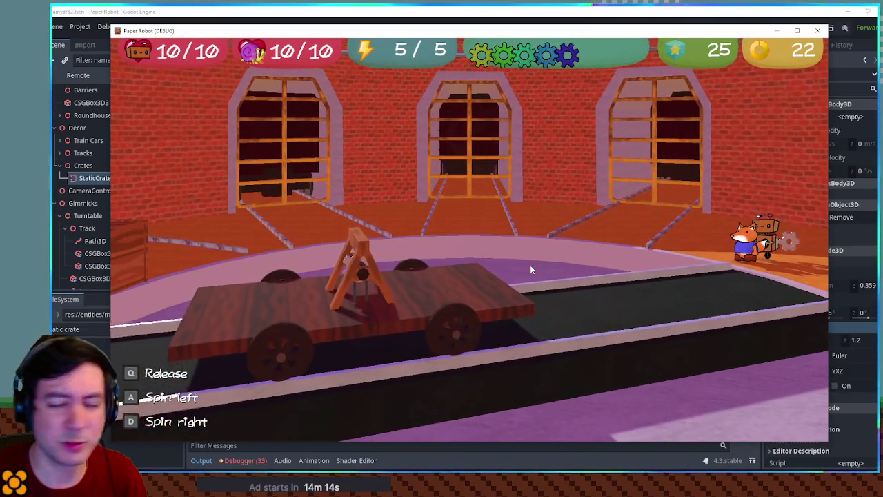
key(d)
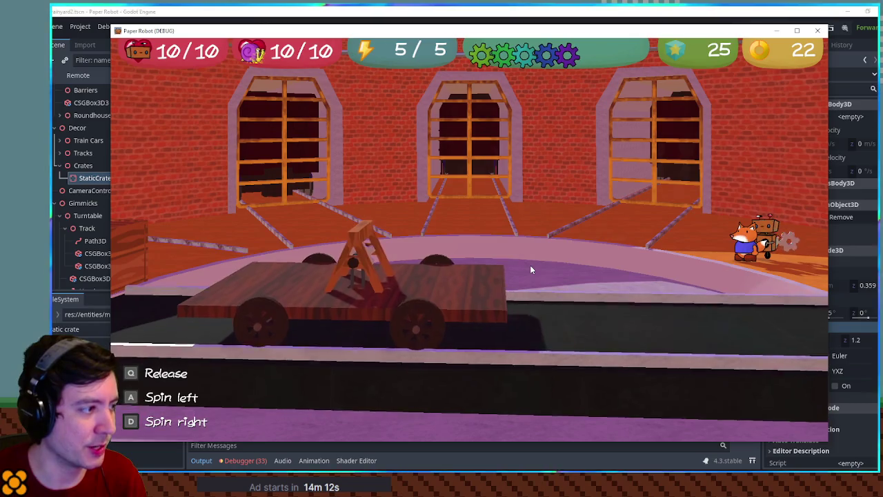
key(a)
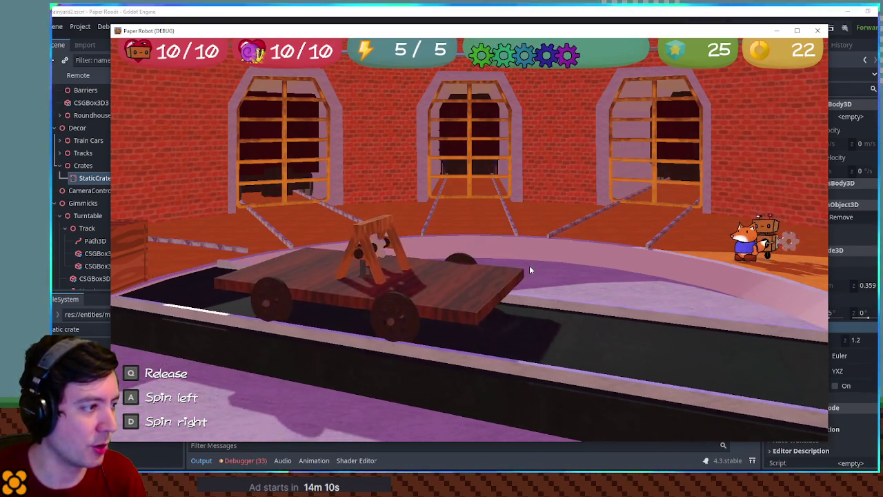
key(d)
key(q)
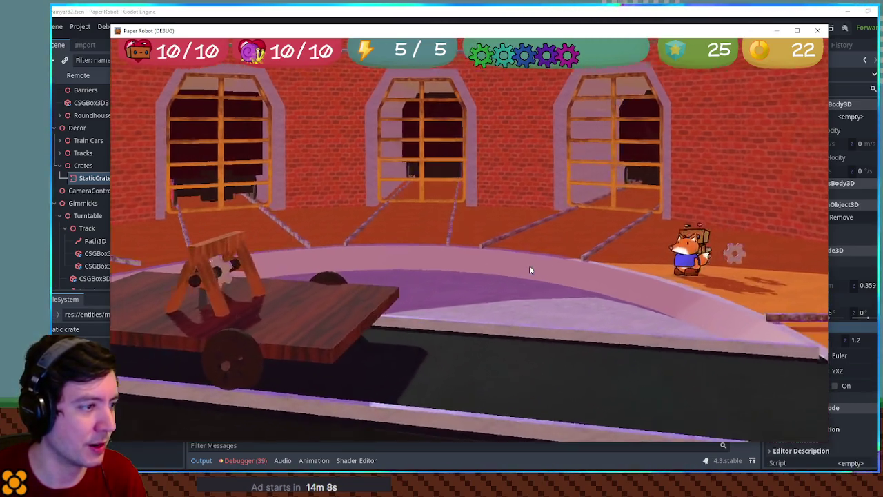
Step: Jump the robot onto the crate, hop onto the turntable cart, then stop the game
key(space)
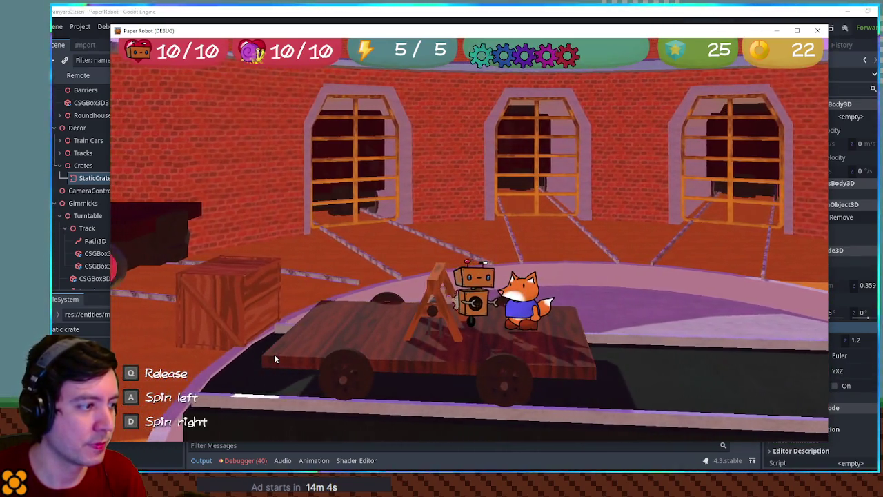
key(q)
key(space)
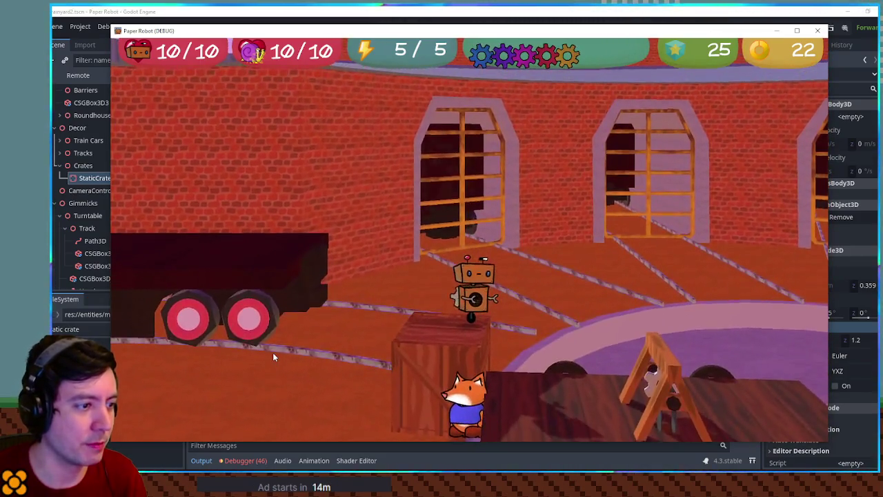
key(space)
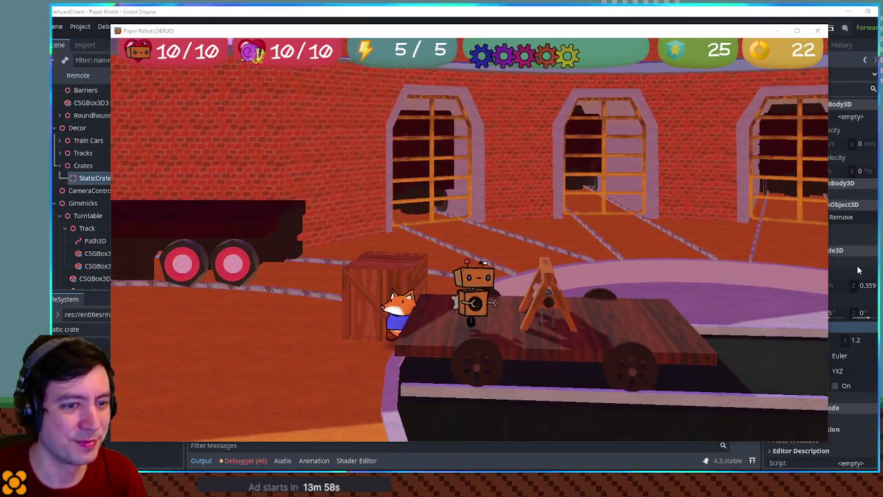
key(F8)
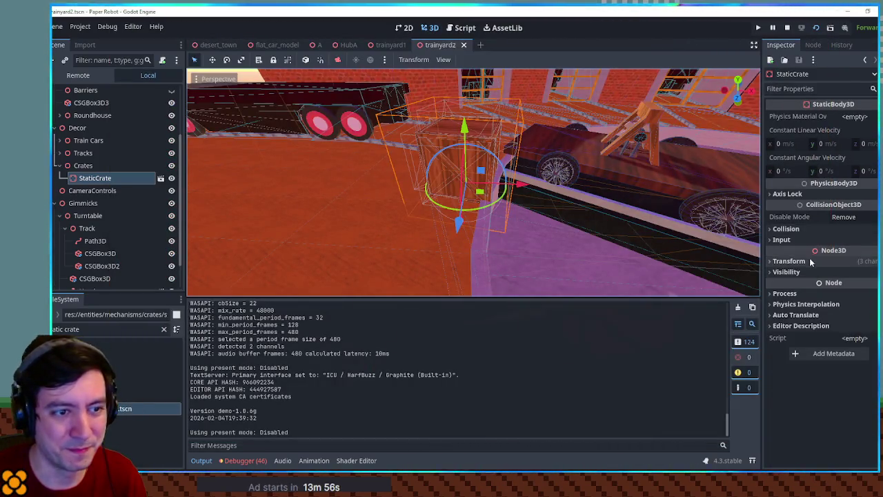
Step: Scale the StaticCrate to 1.4, slide it along X, and save trainyard2
click(811, 262)
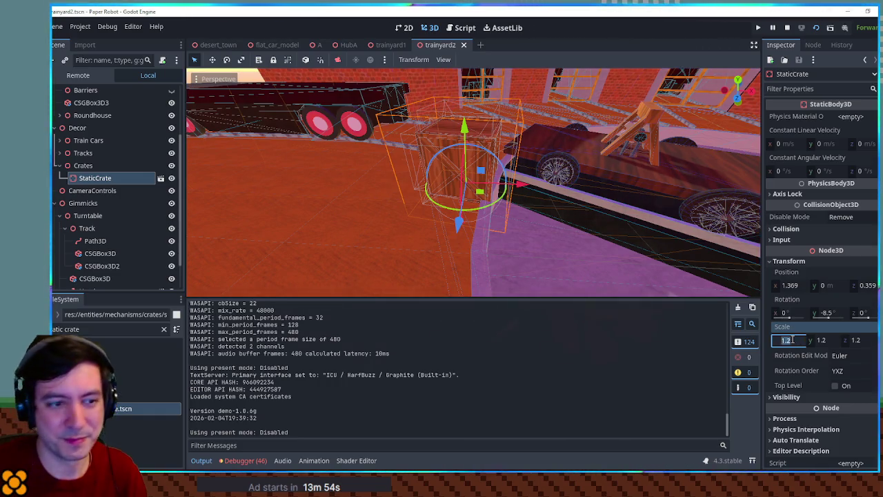
key(Return)
scroll(498, 191, up, 2)
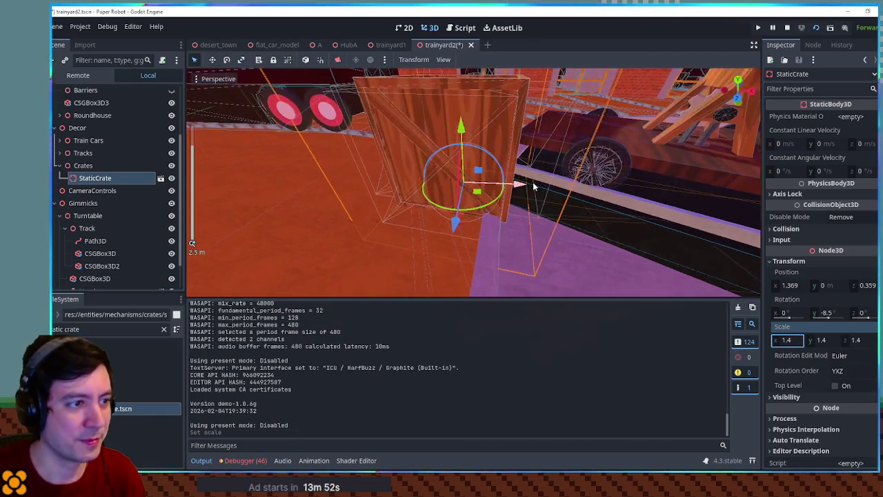
mouse_move(518, 185)
mouse_down()
mouse_move(443, 189)
mouse_move(477, 244)
mouse_move(452, 280)
mouse_move(309, 238)
mouse_move(342, 249)
mouse_move(499, 207)
mouse_move(565, 290)
mouse_up()
scroll(443, 185, down, 2)
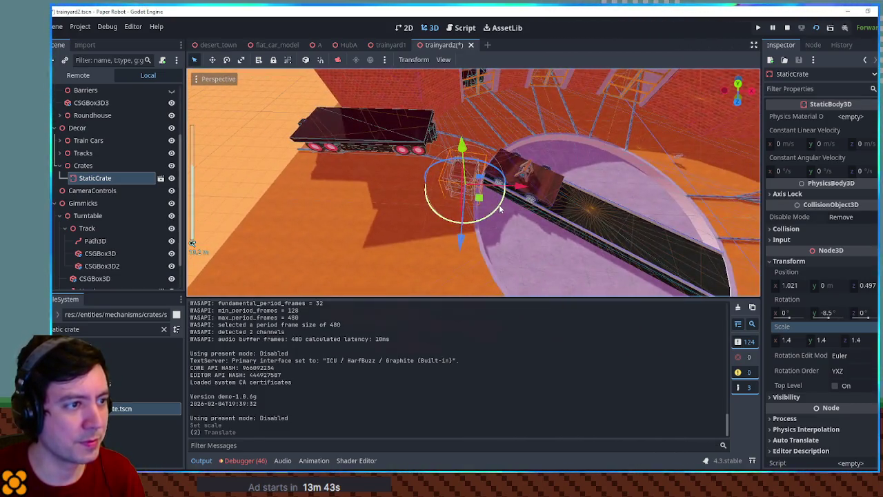
key(ctrl+s)
Step: Reposition the crate beside the turntable at 1.281, 0, -1.542, then select Track7
mouse_move(621, 290)
mouse_down()
mouse_move(606, 254)
mouse_move(603, 266)
mouse_move(562, 251)
mouse_up()
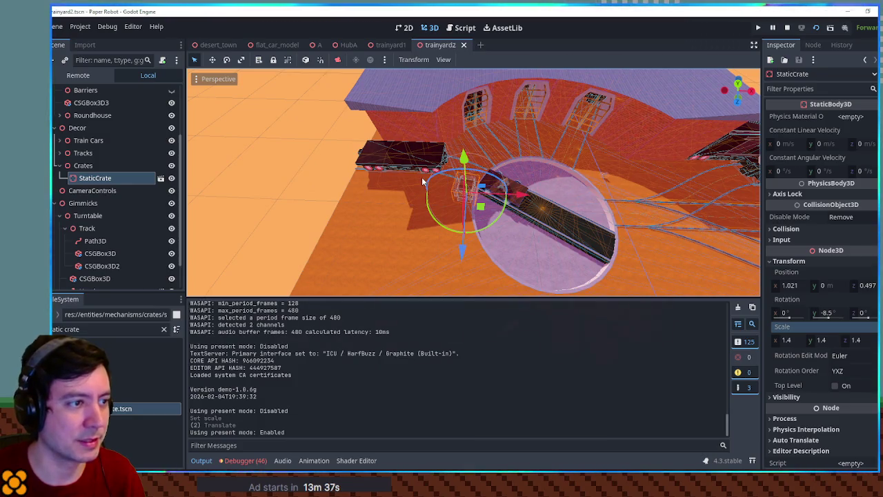
mouse_move(423, 181)
mouse_down()
mouse_move(437, 245)
mouse_move(423, 200)
mouse_up()
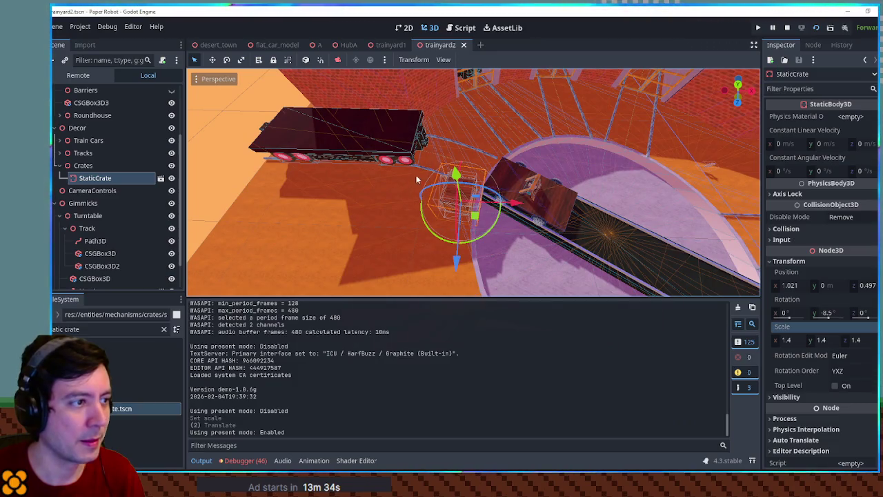
drag(474, 218, 485, 183)
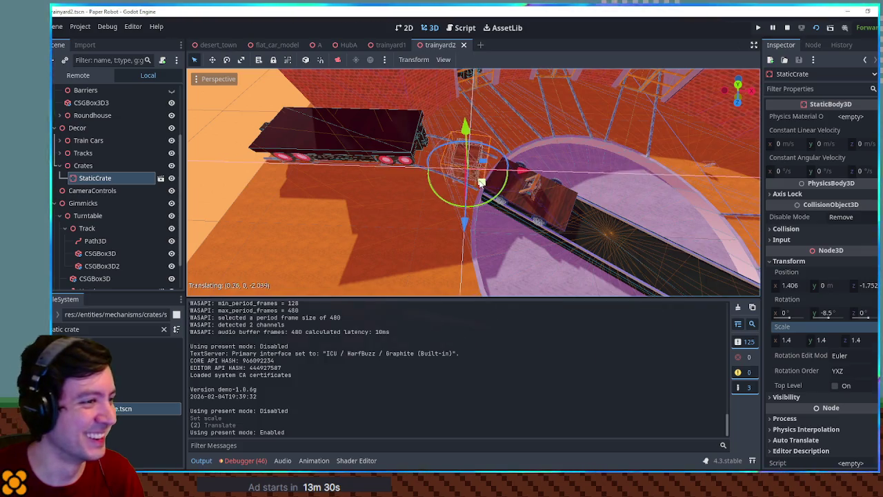
mouse_move(392, 178)
mouse_down()
mouse_move(494, 232)
mouse_move(379, 214)
mouse_move(714, 170)
mouse_up()
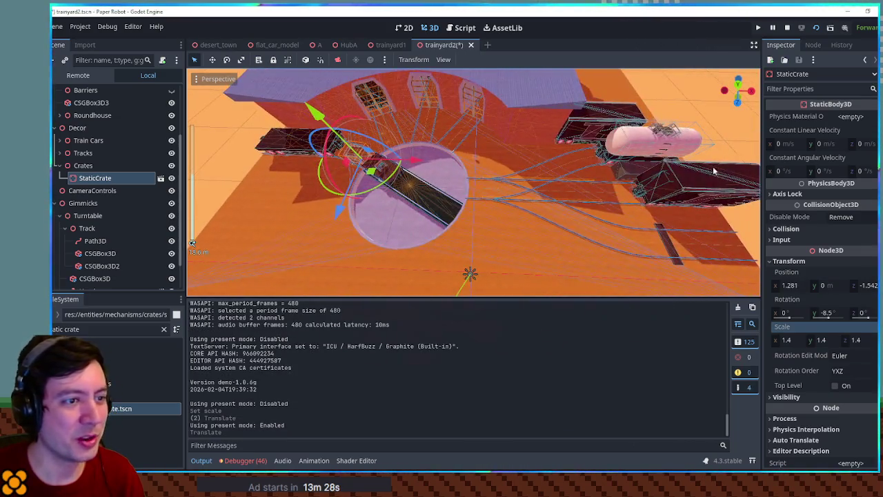
drag(680, 195, 449, 135)
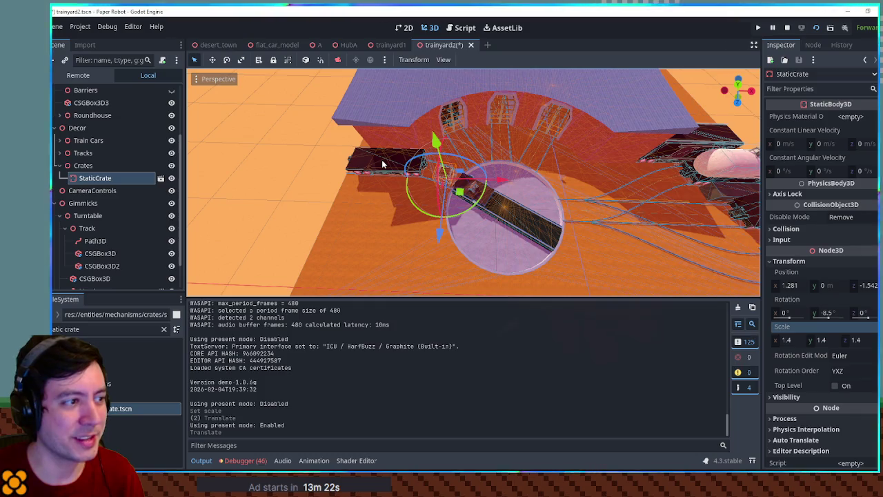
mouse_move(431, 188)
mouse_down()
mouse_move(375, 180)
mouse_move(449, 155)
mouse_up()
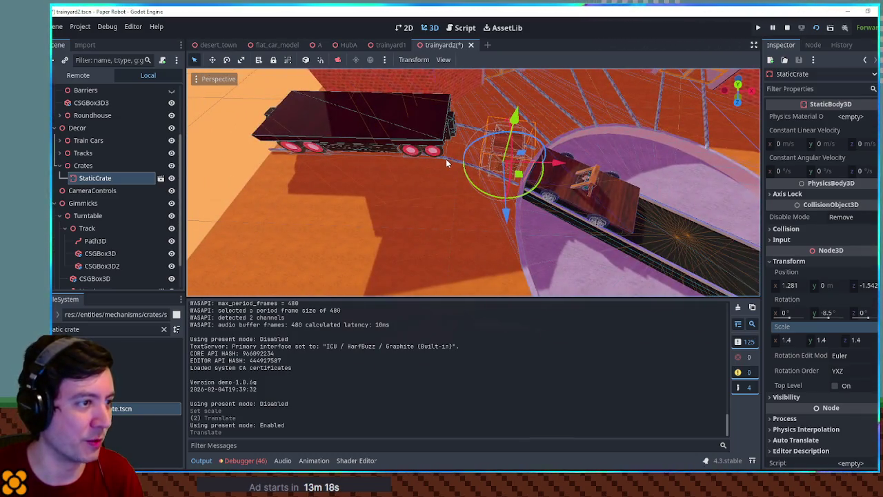
click(445, 158)
click(110, 239)
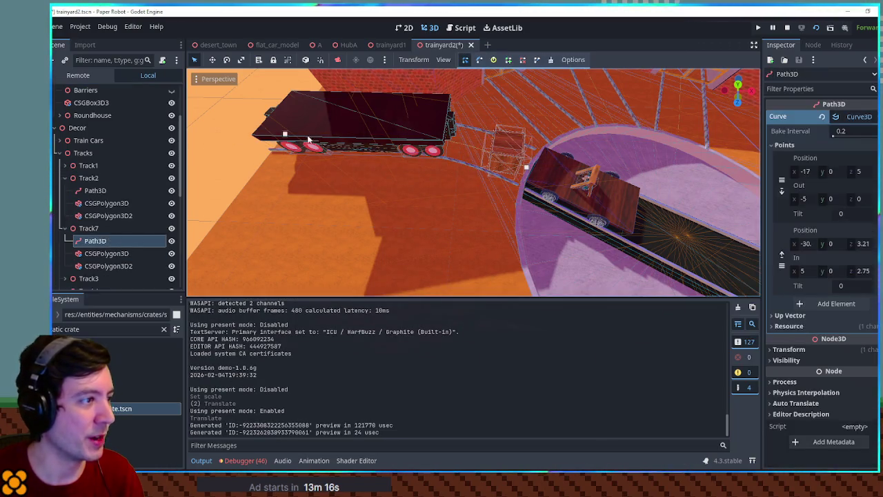
Step: Straighten Track7's curve: point Z and In Z set to 0, end point at X -29
ctrl+click(249, 181)
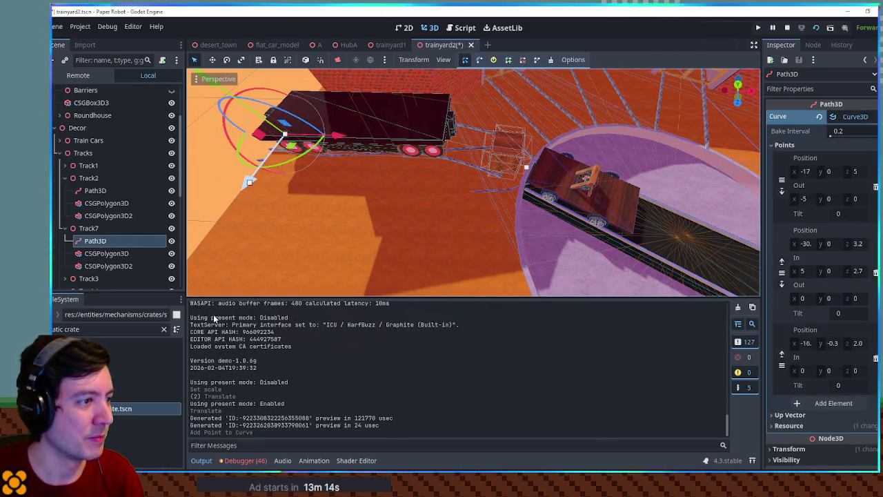
key(ctrl+z)
drag(247, 192, 207, 255)
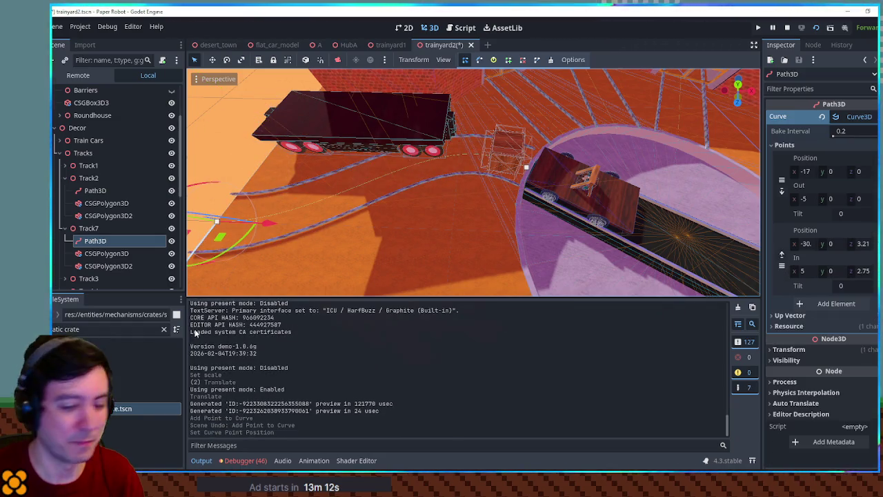
key(KP_7)
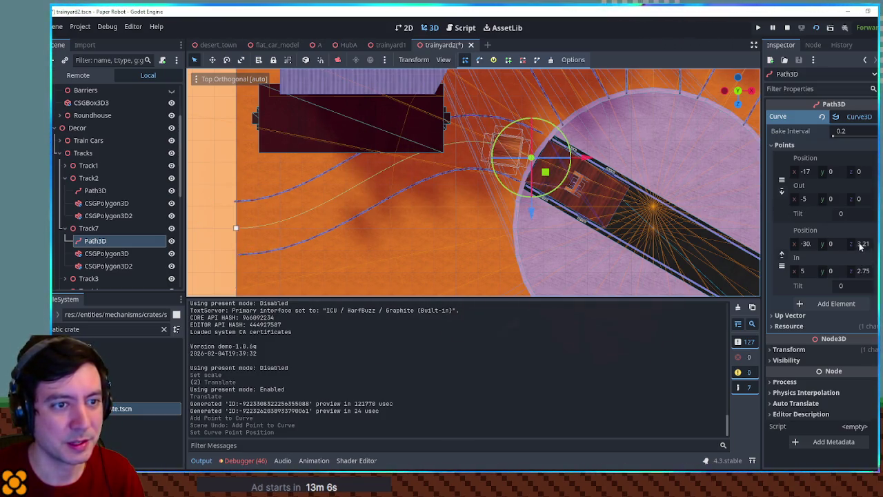
text(0)
key(Return)
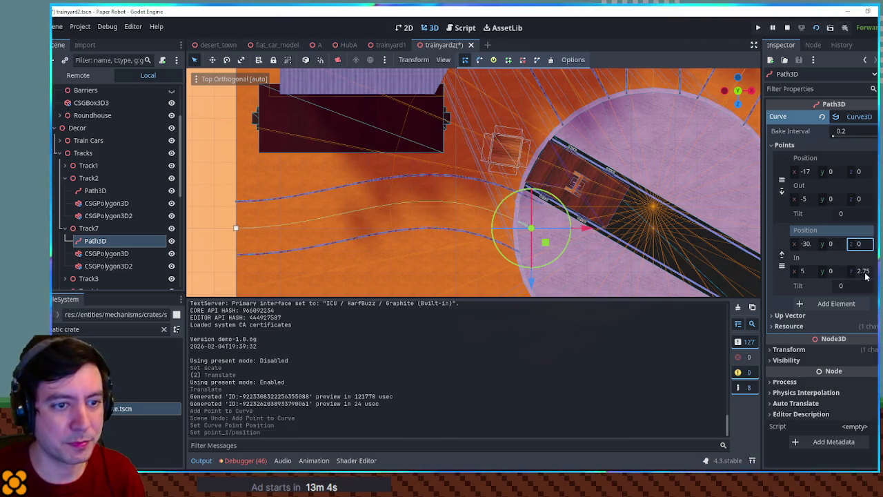
text(0)
key(Return)
mouse_move(584, 231)
mouse_down()
mouse_move(559, 231)
mouse_move(567, 235)
mouse_up()
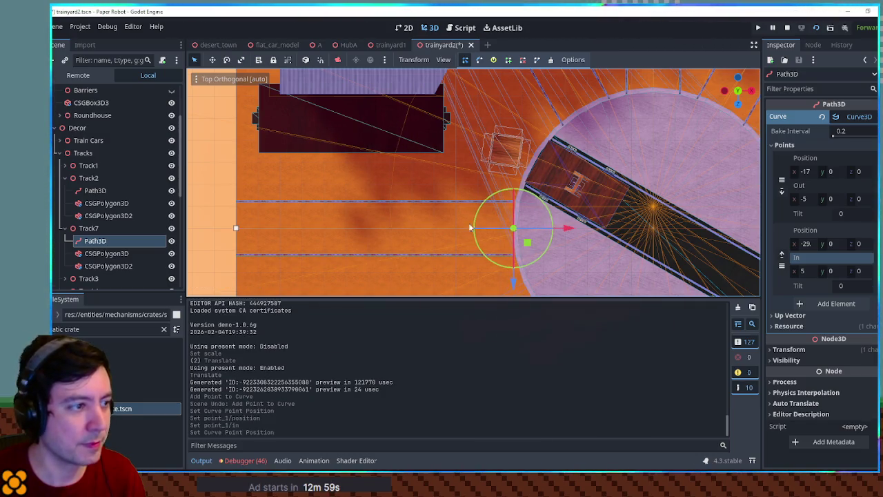
Step: Move BoxCarModel6 forward to Z -8
click(103, 228)
click(380, 157)
mouse_move(386, 199)
mouse_down()
mouse_move(385, 276)
mouse_move(374, 274)
mouse_move(444, 111)
mouse_move(485, 119)
mouse_move(485, 134)
mouse_move(457, 111)
mouse_move(517, 209)
mouse_move(519, 177)
mouse_move(497, 162)
mouse_up()
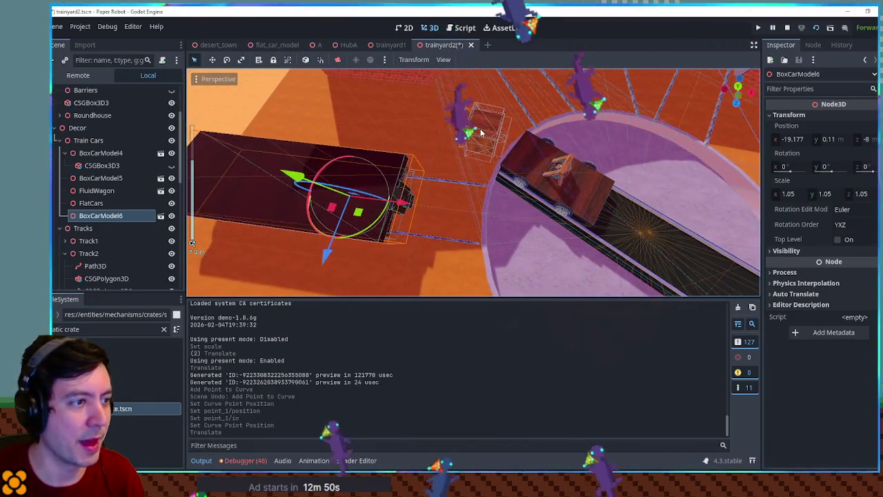
Step: Place StaticCrate beside the box car and duplicate it as StaticCrate2 next to it
click(473, 141)
drag(427, 206, 422, 218)
mouse_move(489, 147)
mouse_down()
mouse_move(476, 153)
mouse_move(487, 181)
mouse_move(500, 200)
mouse_move(494, 195)
mouse_move(511, 198)
mouse_move(483, 197)
mouse_move(531, 201)
mouse_move(513, 193)
mouse_move(524, 210)
mouse_move(494, 219)
mouse_move(532, 216)
mouse_move(442, 193)
mouse_move(462, 202)
mouse_up()
key(ctrl+d)
key(KP_7)
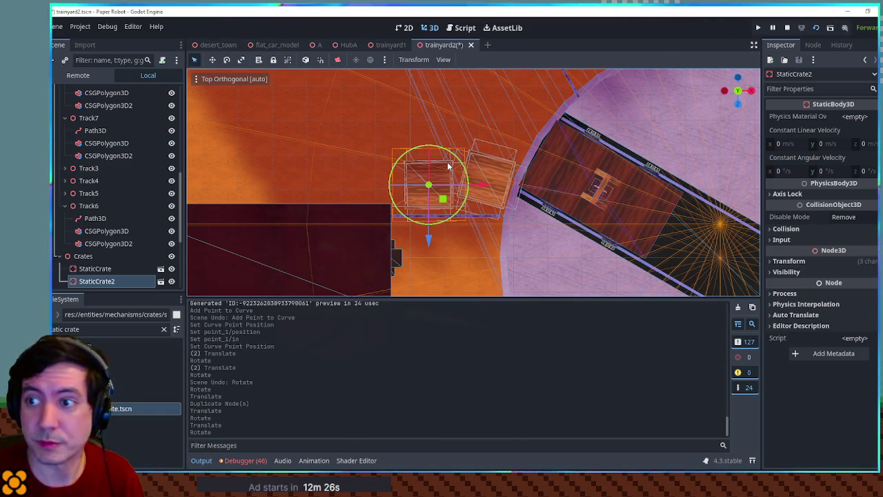
Step: Angle the crate a few degrees with the rotate gizmo
scroll(494, 166, up, 6)
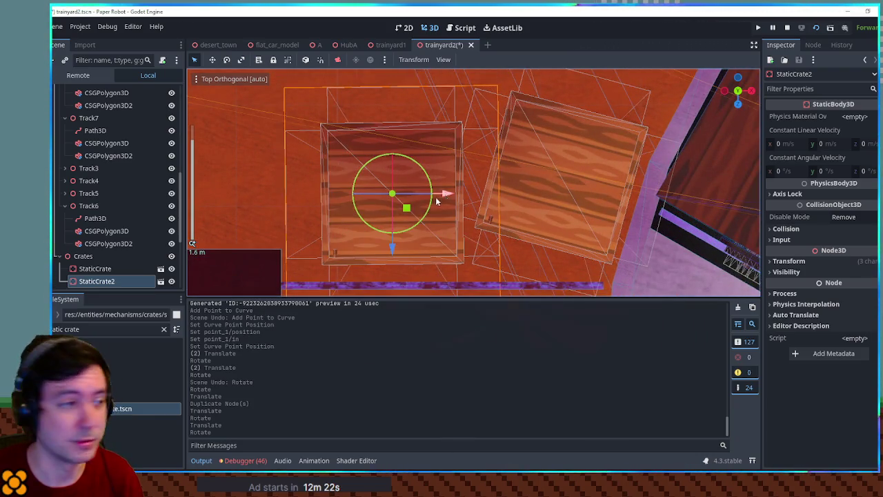
drag(431, 210, 424, 209)
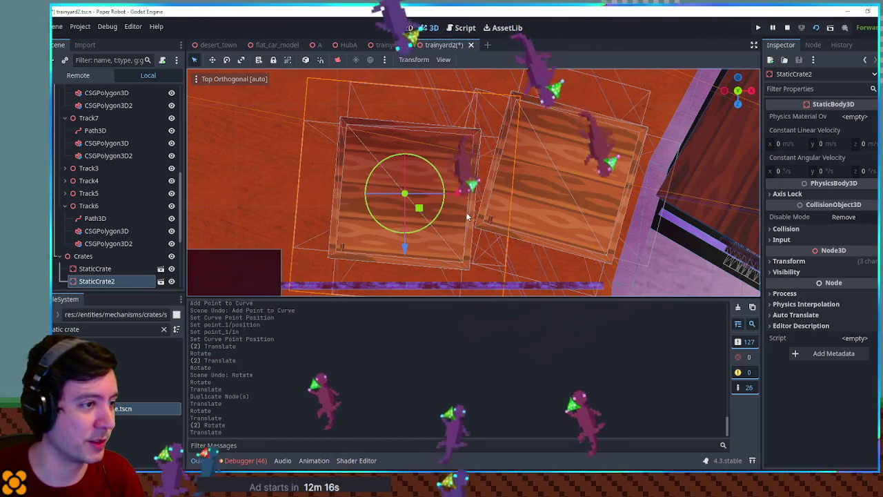
drag(443, 202, 418, 211)
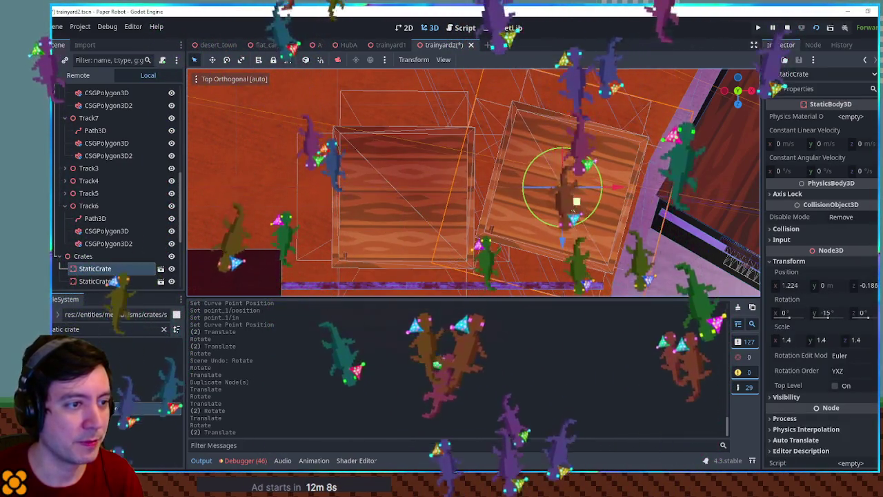
scroll(473, 181, down, 5)
scroll(449, 186, up, 4)
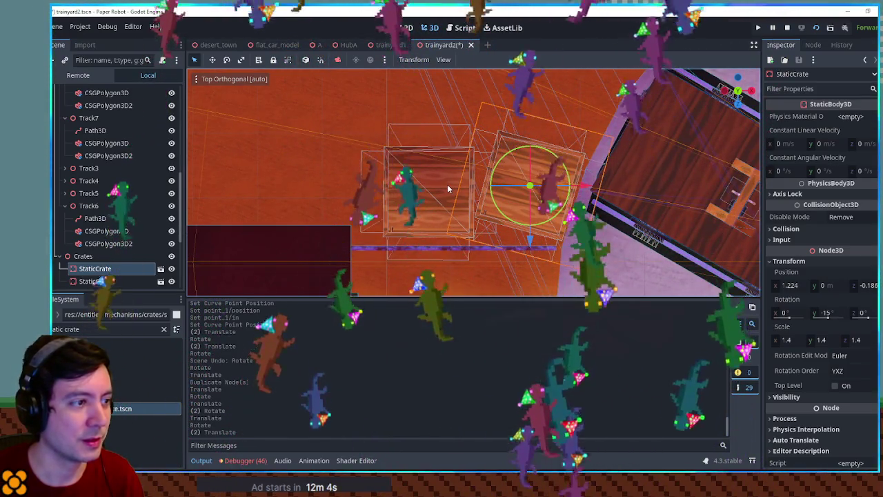
Step: Duplicate it into StaticCrate3 and place it at the left end of the row
key(ctrl+d)
key(g)
drag(373, 196, 349, 190)
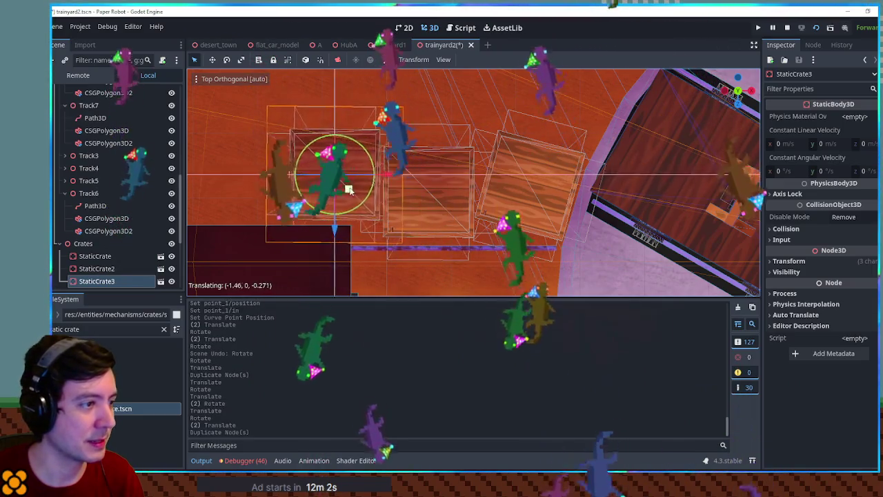
mouse_move(423, 230)
mouse_down()
mouse_move(414, 108)
mouse_move(395, 136)
mouse_move(406, 156)
mouse_up()
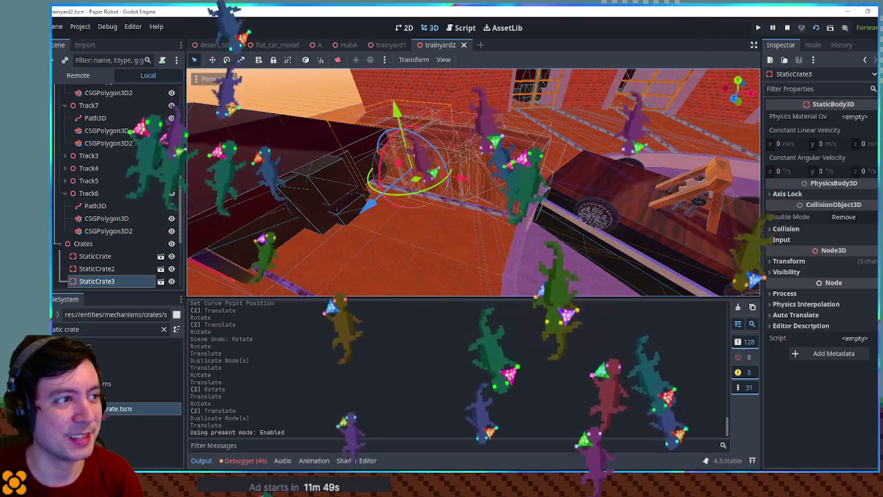
Step: Run the scene with F6 and ride the turntable cart with the robot, jumping onto the crates
key(F6)
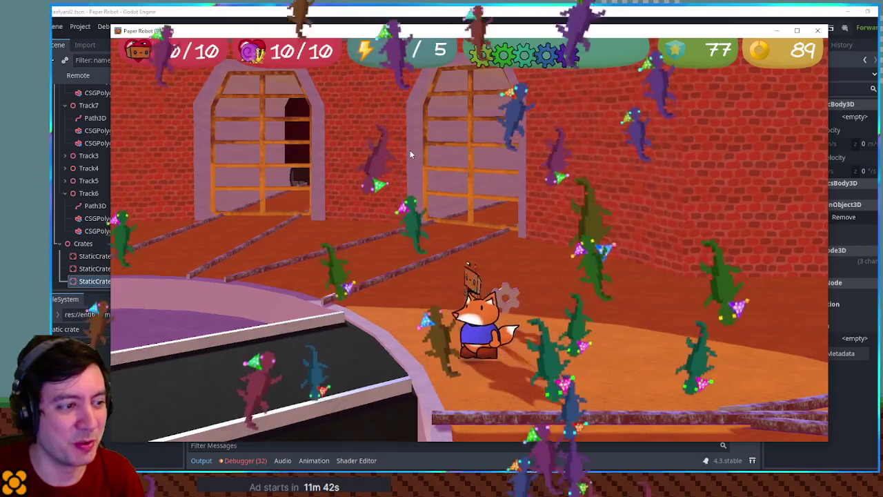
key(e)
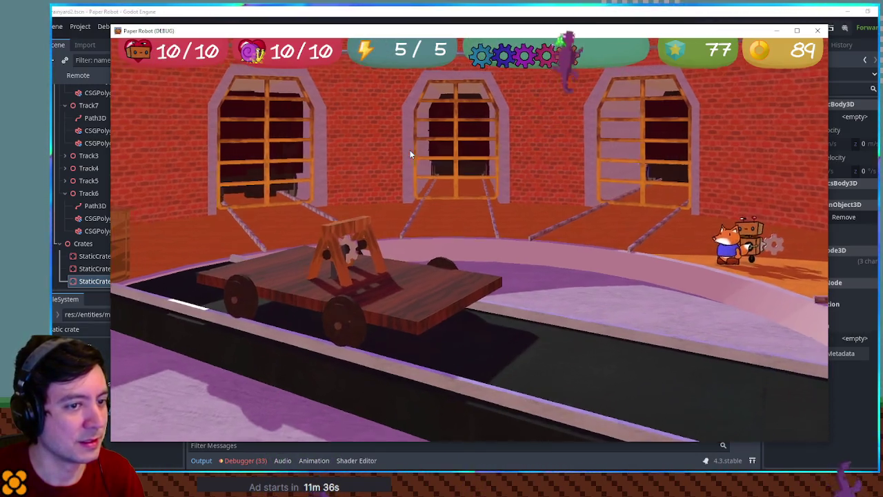
key(q)
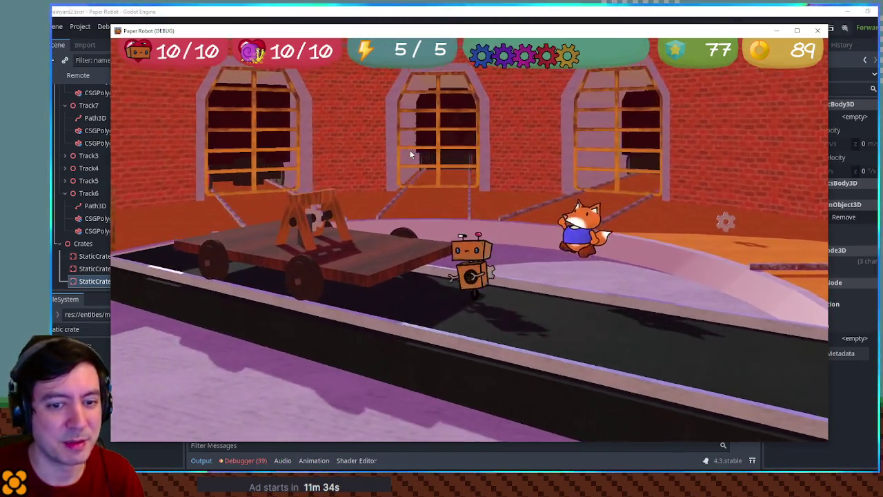
key(space)
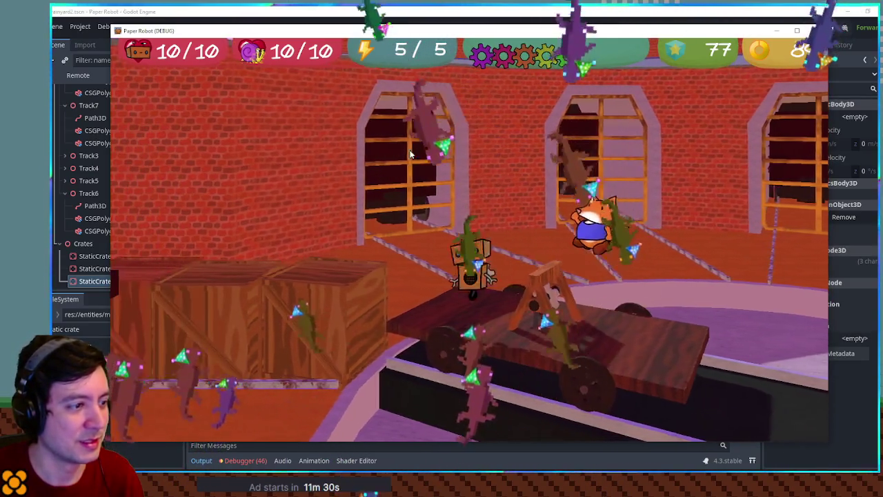
key(space)
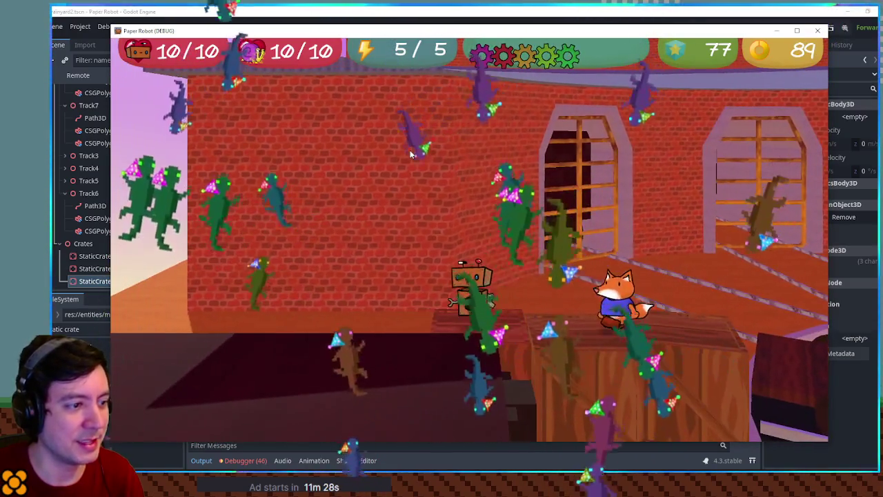
key(space)
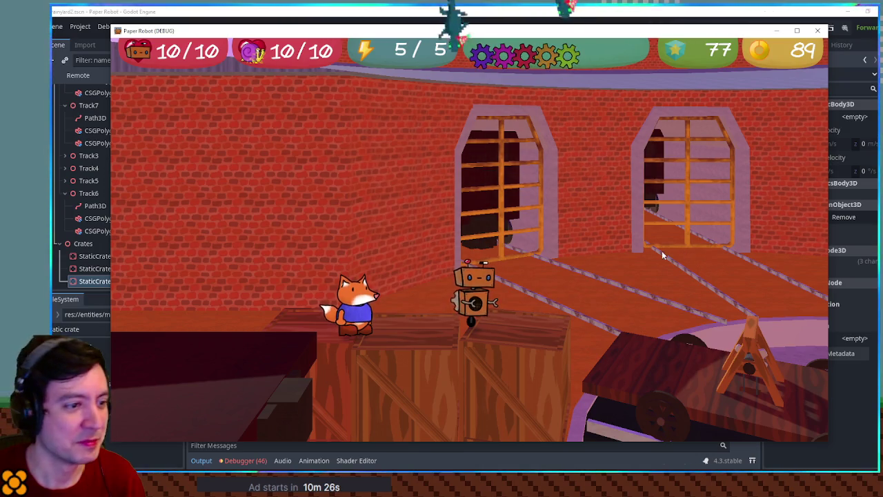
Step: Walk the fox across the platforms and crates around the robot, then close the game
key(d)
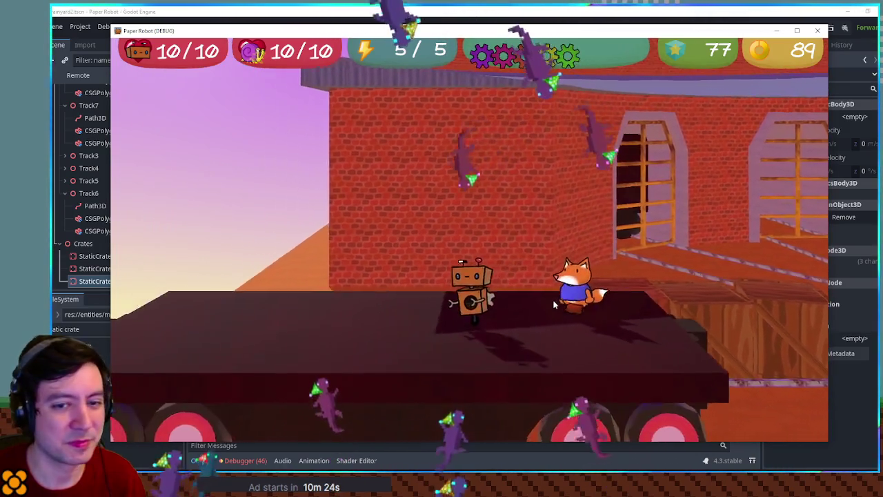
key(a)
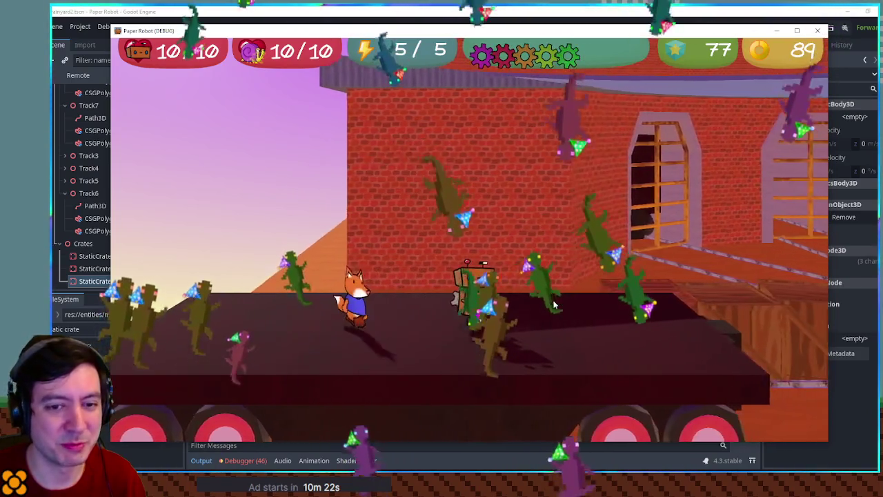
key(s)
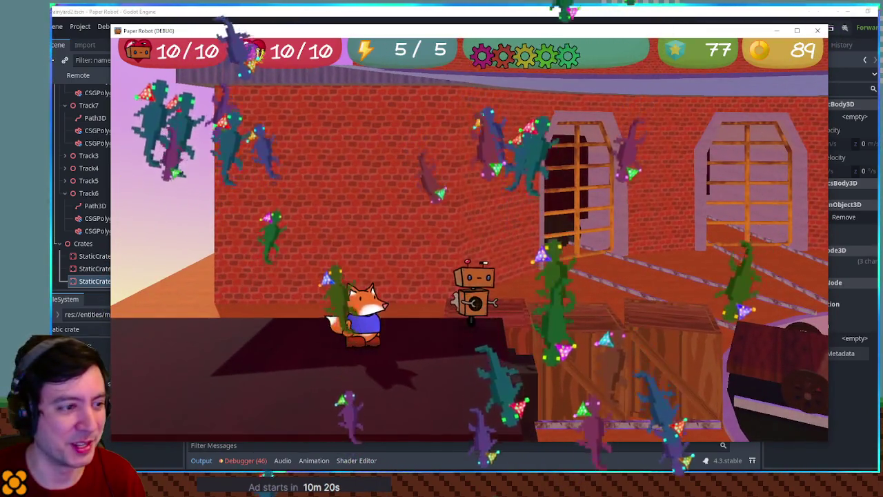
key(d)
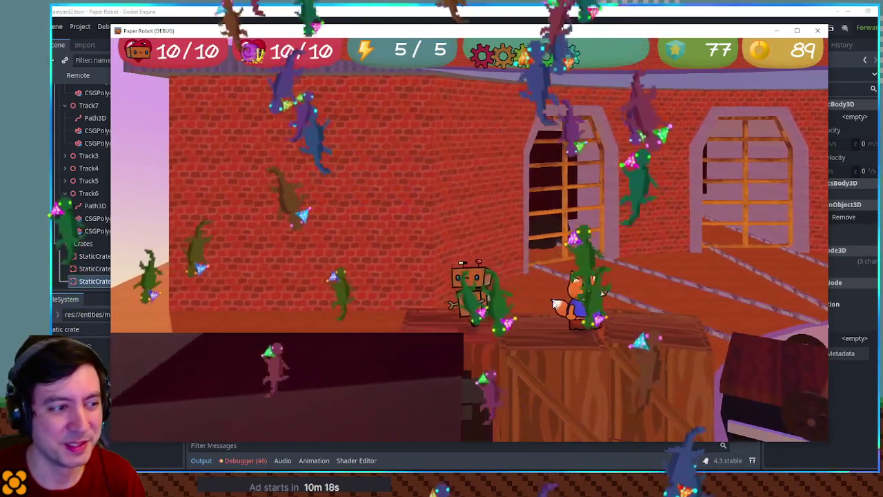
key(a)
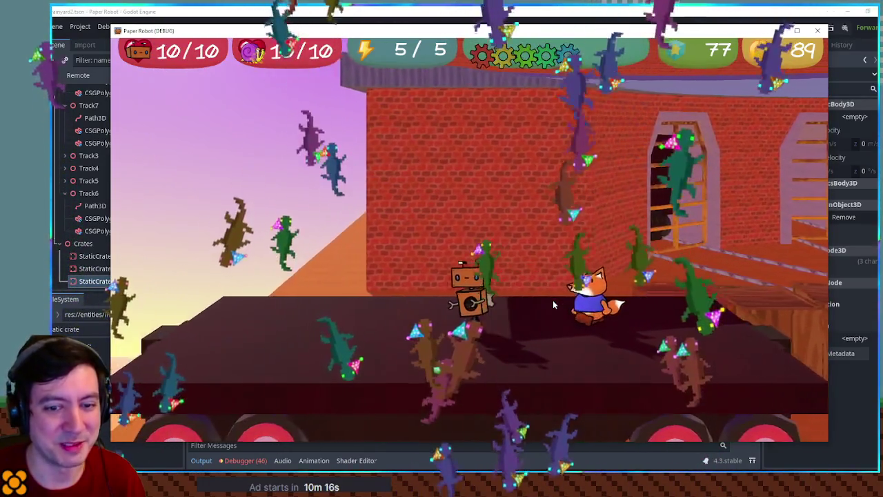
key(a)
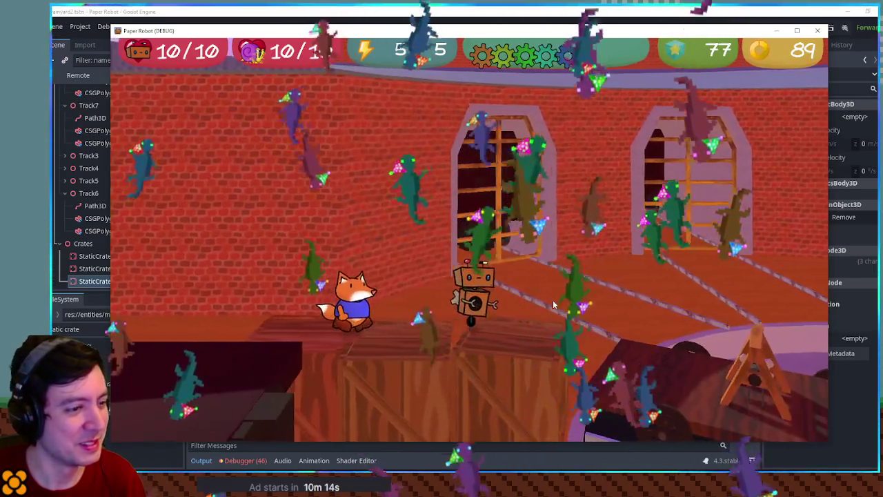
key(d)
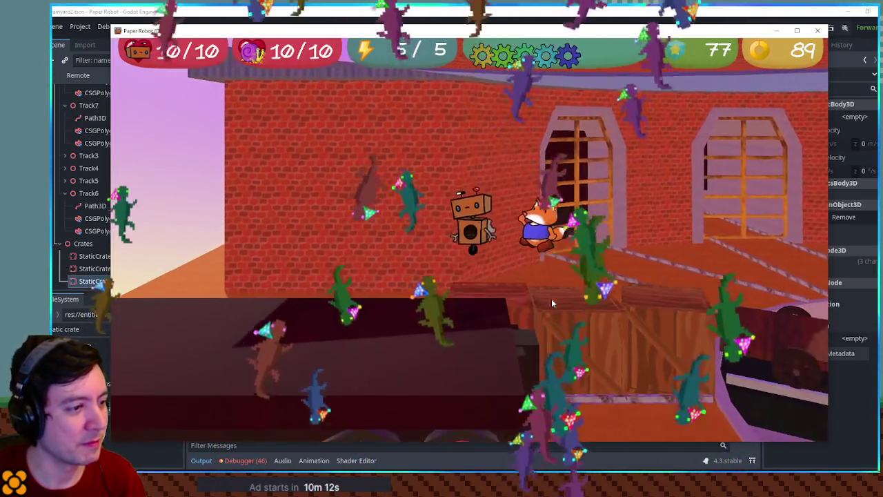
key(a)
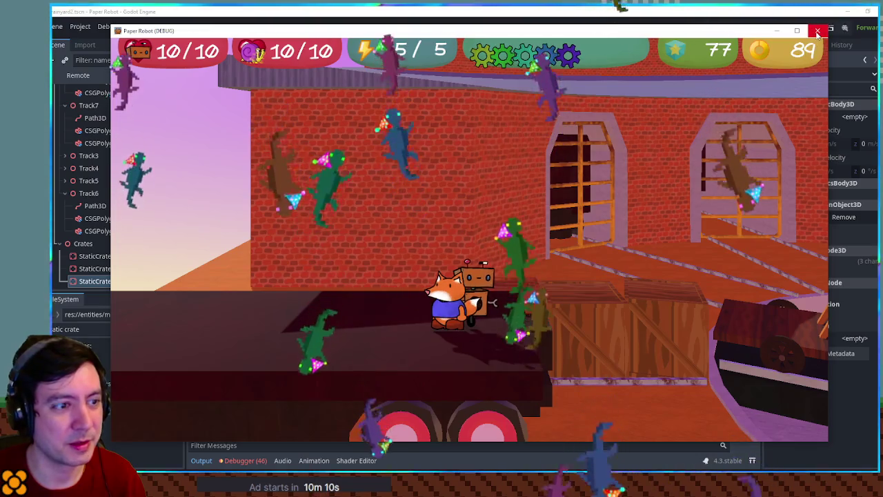
click(817, 31)
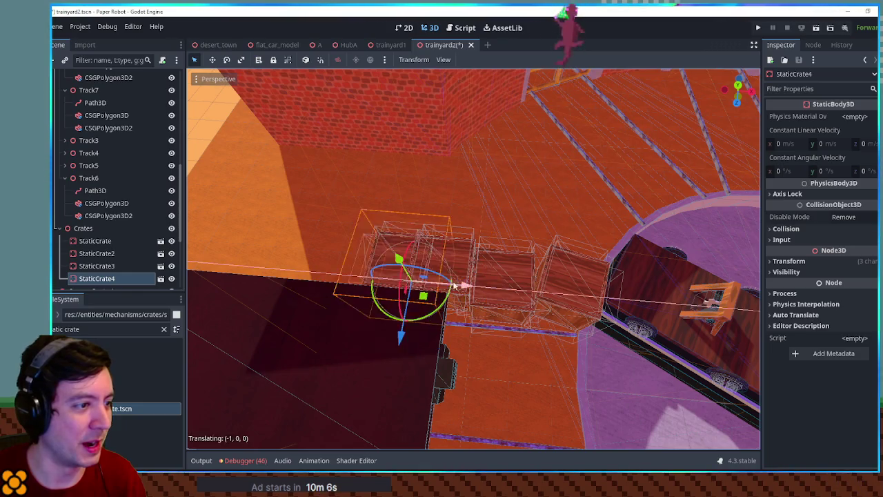
key(f)
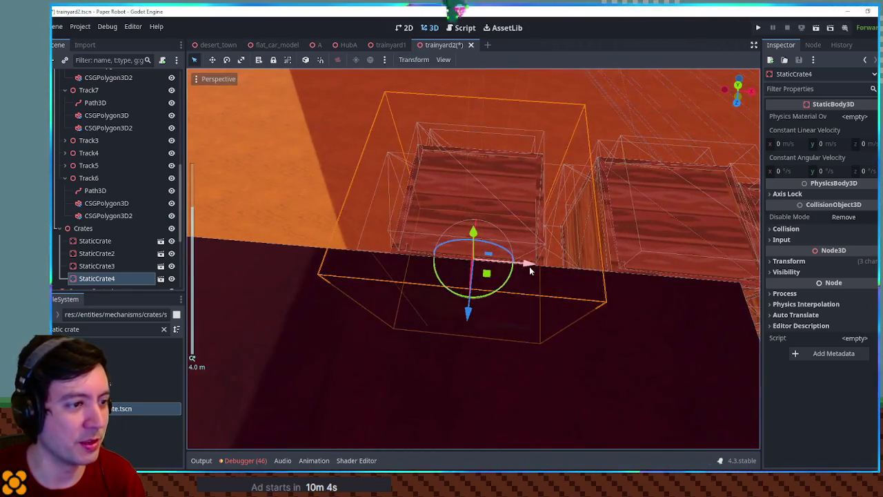
mouse_move(558, 271)
mouse_down()
mouse_move(566, 268)
mouse_move(422, 209)
mouse_move(347, 212)
mouse_move(578, 205)
mouse_move(443, 239)
mouse_move(448, 290)
mouse_move(493, 249)
mouse_up()
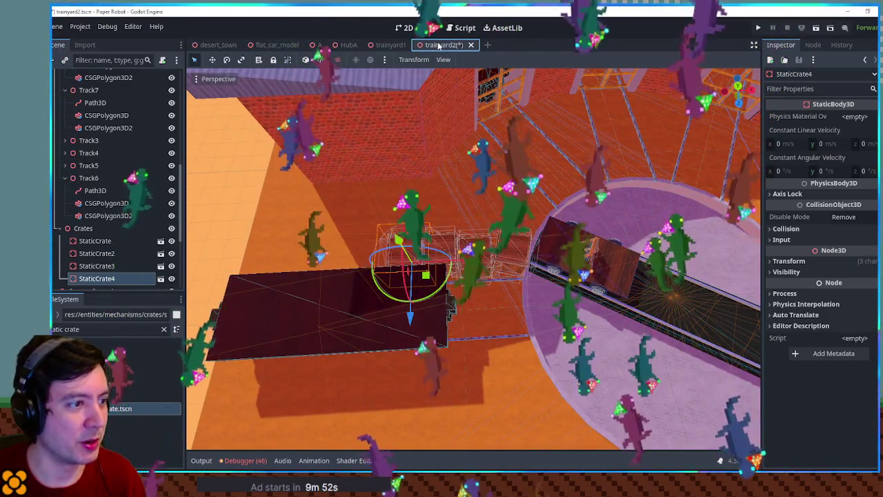
mouse_move(369, 228)
mouse_down()
mouse_move(301, 209)
mouse_move(387, 192)
mouse_move(415, 231)
mouse_move(400, 251)
mouse_move(430, 233)
mouse_move(538, 279)
mouse_move(537, 247)
mouse_move(408, 181)
mouse_move(429, 221)
mouse_move(520, 220)
mouse_move(455, 199)
mouse_move(446, 222)
mouse_up()
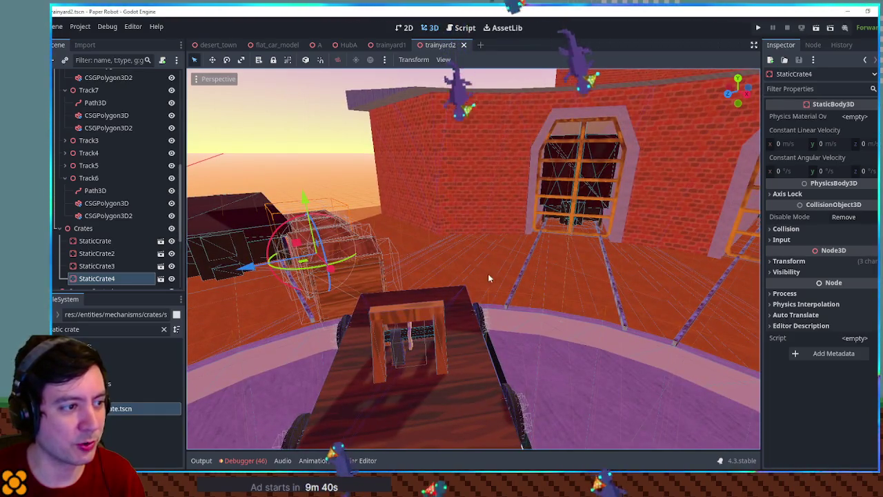
drag(488, 278, 557, 337)
click(557, 336)
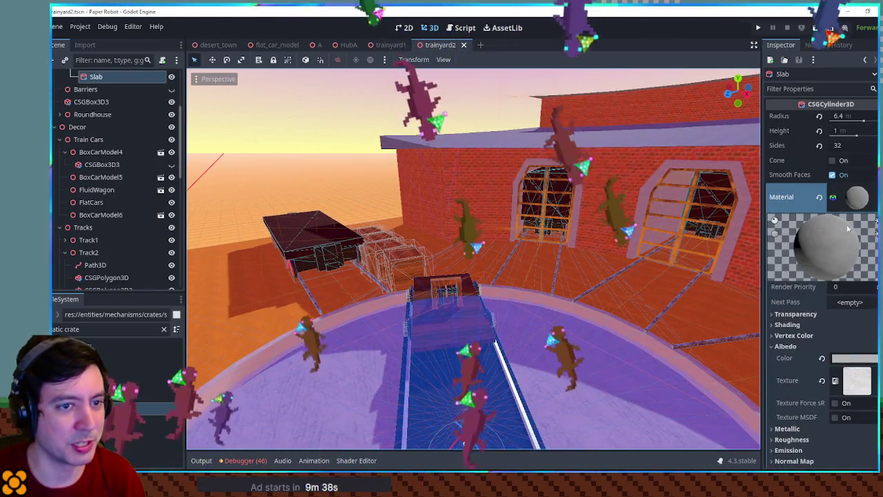
mouse_move(497, 235)
mouse_down()
mouse_move(487, 247)
mouse_move(536, 229)
mouse_up()
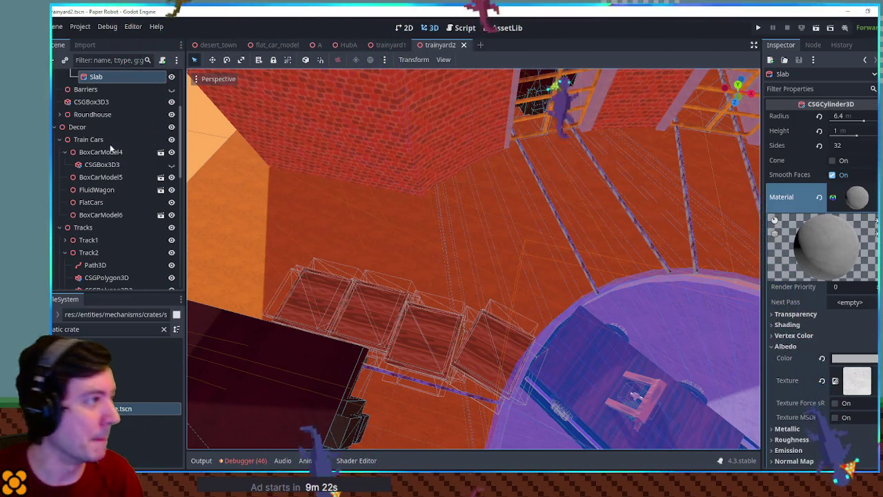
scroll(91, 127, up, 5)
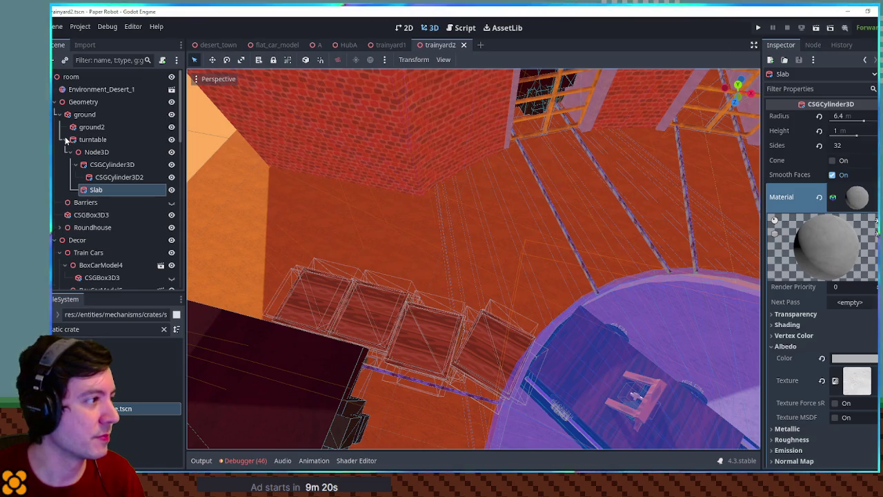
Step: Add a Node3D under Geometry and name it Platform
click(74, 103)
key(ctrl+a)
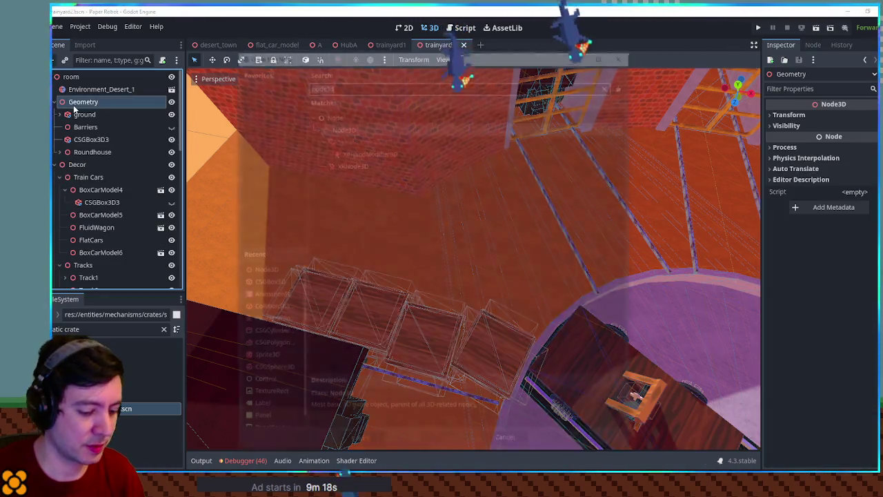
key(Return)
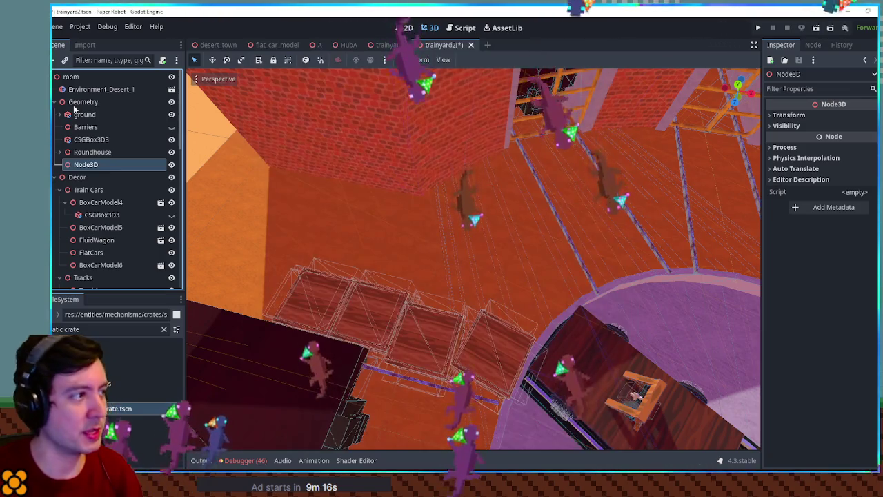
key(F2)
text(Platform)
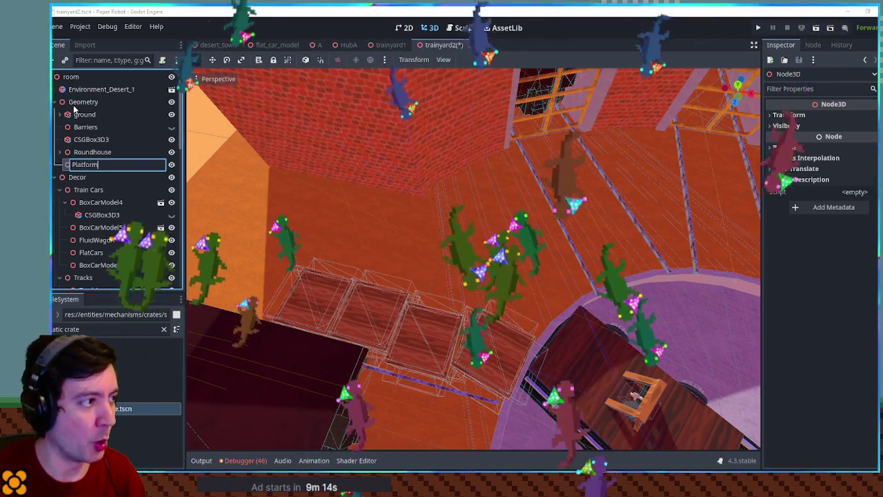
key(Return)
Step: Add a CSGPolygon3D child under Platform
key(ctrl+a)
text(csg)
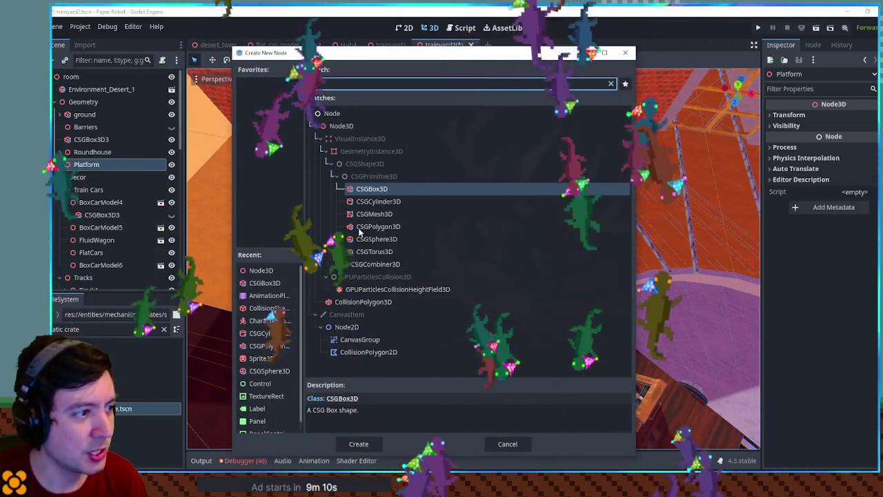
double_click(366, 227)
scroll(545, 315, down, 5)
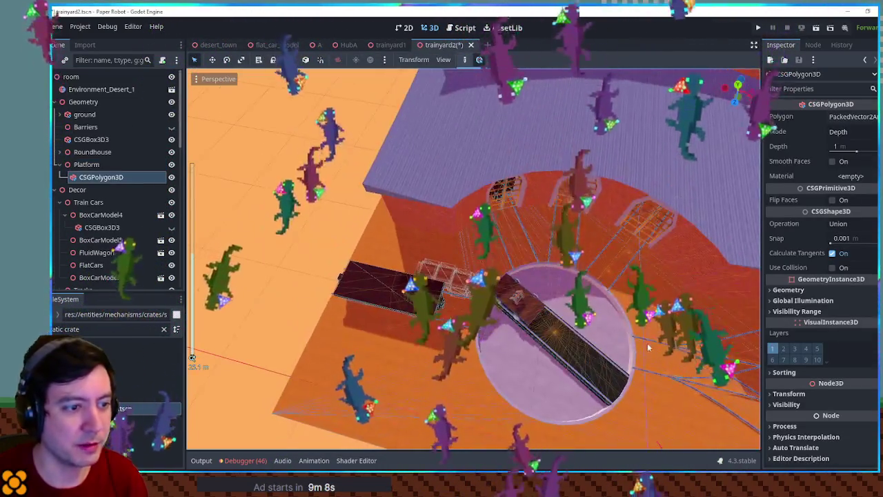
Step: Raise the CSGPolygon3D one metre with the Y gizmo
click(87, 164)
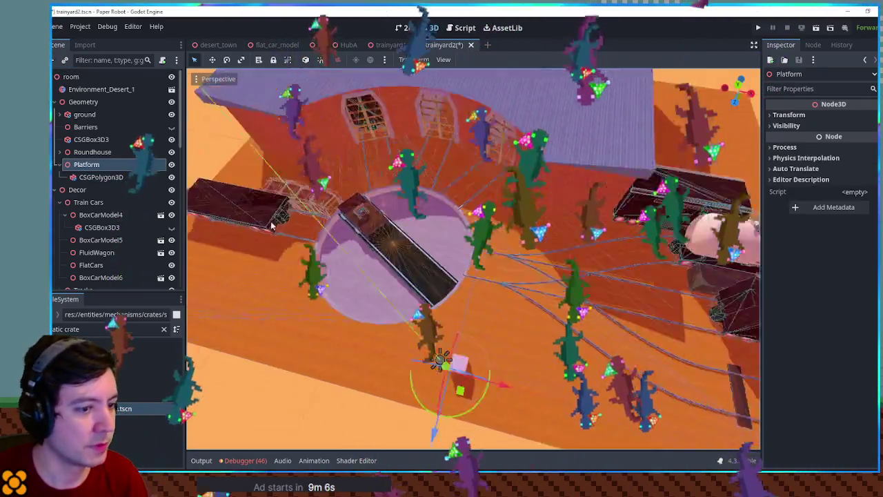
mouse_move(271, 226)
mouse_down()
mouse_move(287, 159)
mouse_move(323, 175)
mouse_move(323, 183)
mouse_move(494, 241)
mouse_move(494, 216)
mouse_move(535, 244)
mouse_up()
click(494, 216)
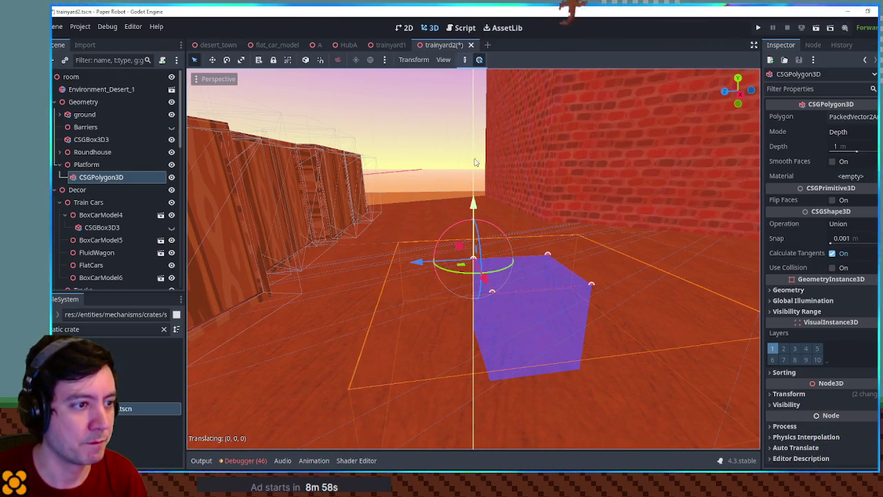
drag(475, 162, 475, 137)
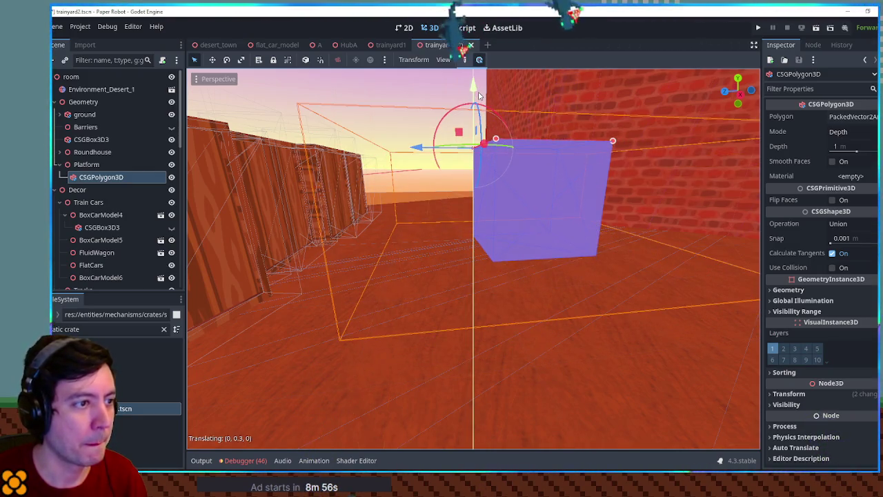
Step: In top view, move the polygon to a spot beside the crate row
mouse_move(480, 71)
mouse_down()
mouse_move(566, 257)
mouse_move(541, 231)
mouse_up()
scroll(541, 226, up, 3)
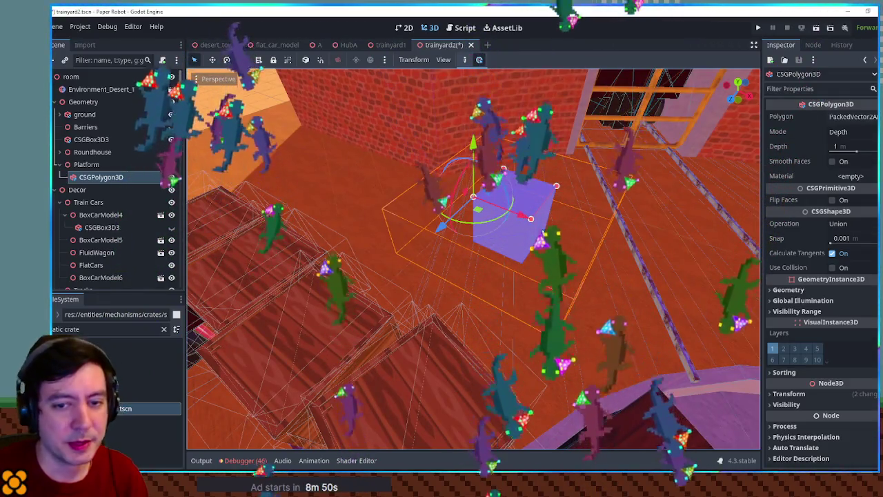
key(KP_7)
mouse_move(541, 233)
mouse_down()
mouse_move(527, 222)
mouse_move(454, 306)
mouse_move(485, 289)
mouse_up()
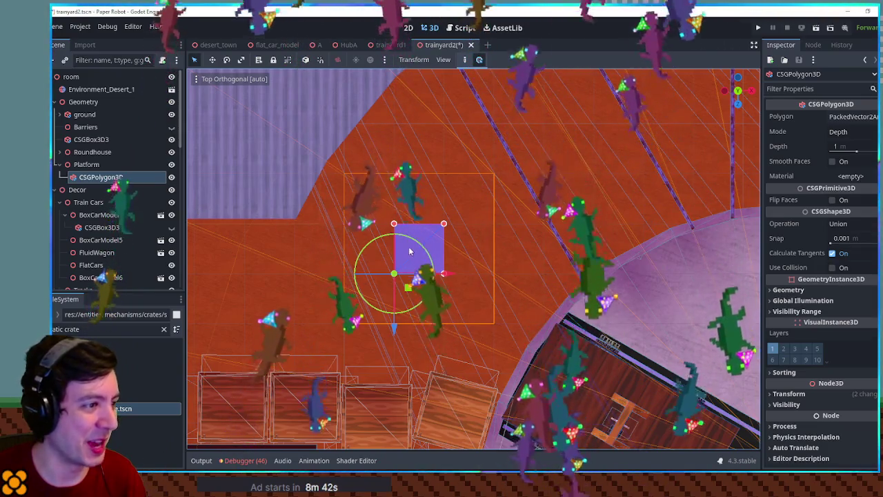
mouse_move(425, 248)
mouse_down()
mouse_move(464, 236)
mouse_move(419, 156)
mouse_move(522, 257)
mouse_move(497, 251)
mouse_up()
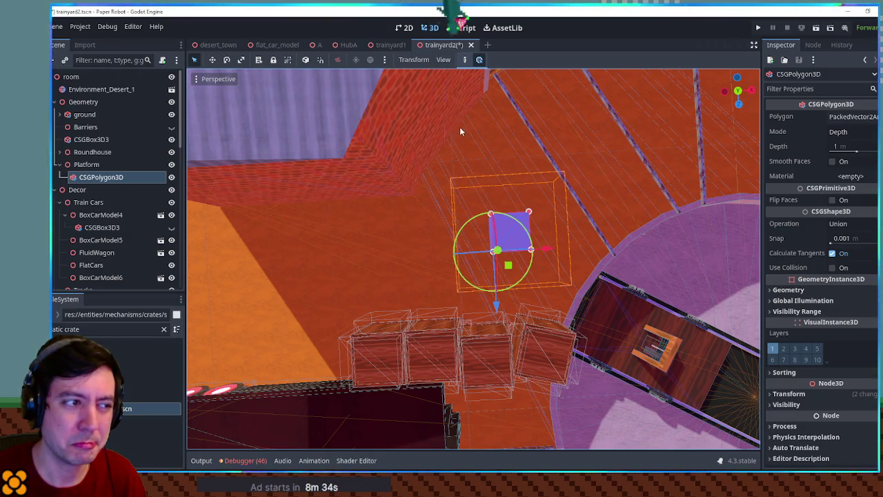
drag(461, 303, 370, 296)
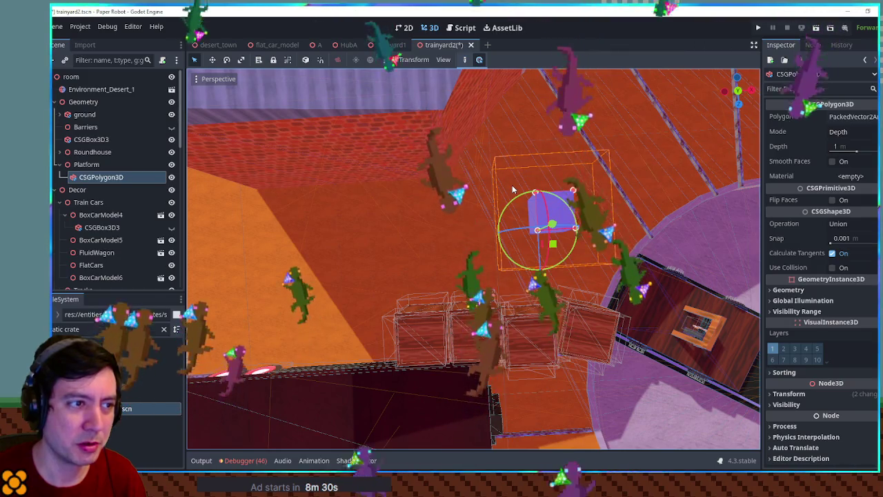
key(KP_7)
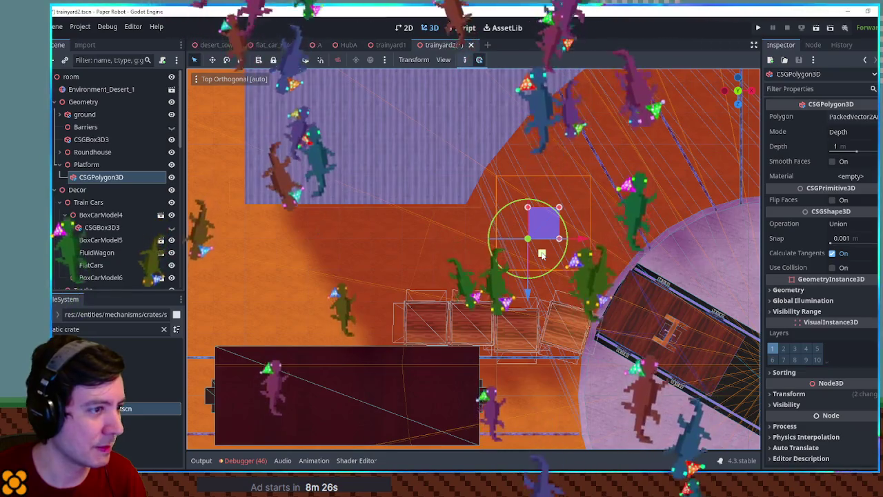
key(g)
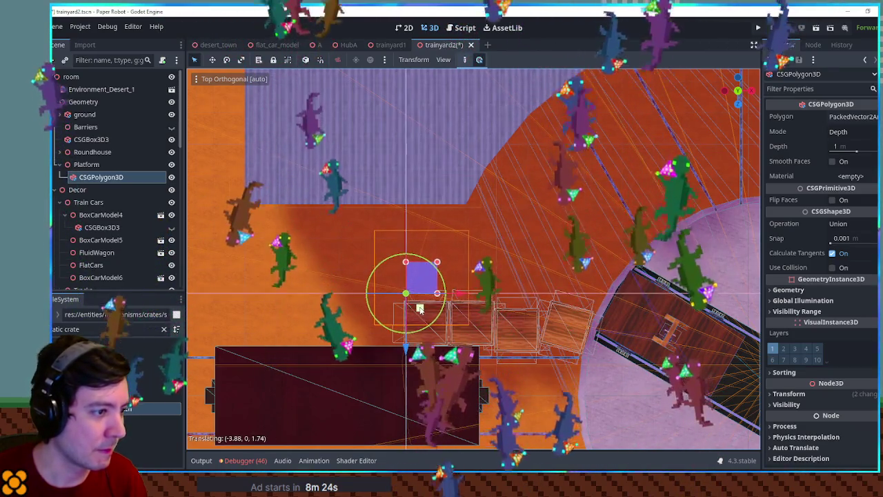
click(415, 307)
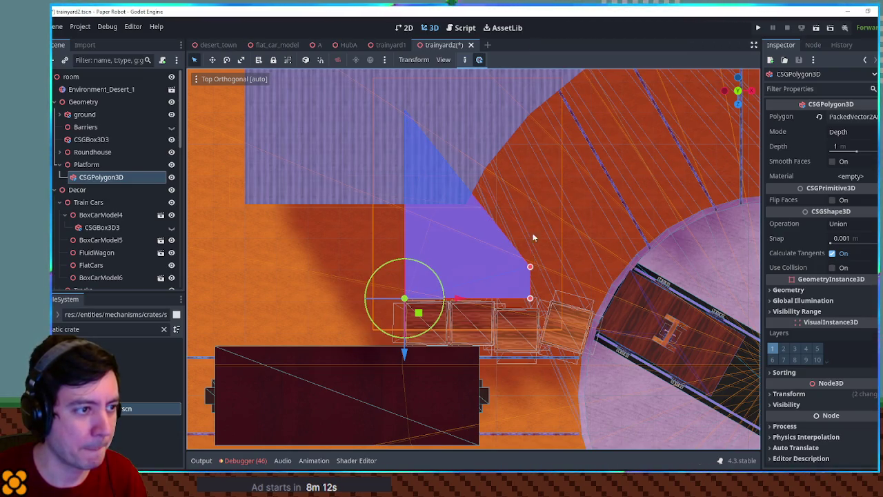
mouse_move(534, 110)
mouse_down()
mouse_move(533, 198)
mouse_move(396, 182)
mouse_move(373, 127)
mouse_up()
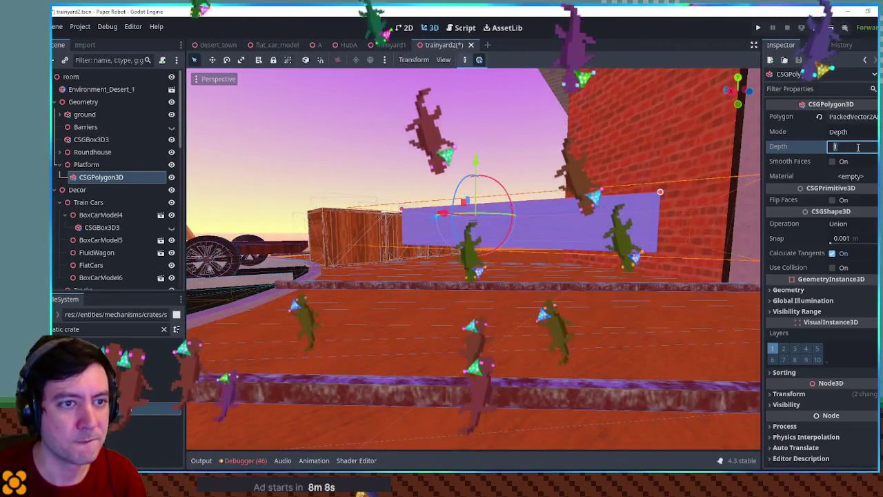
Step: Set the platform polygon's Depth to 2 m and check the slab from top and perspective views
text(2)
key(Return)
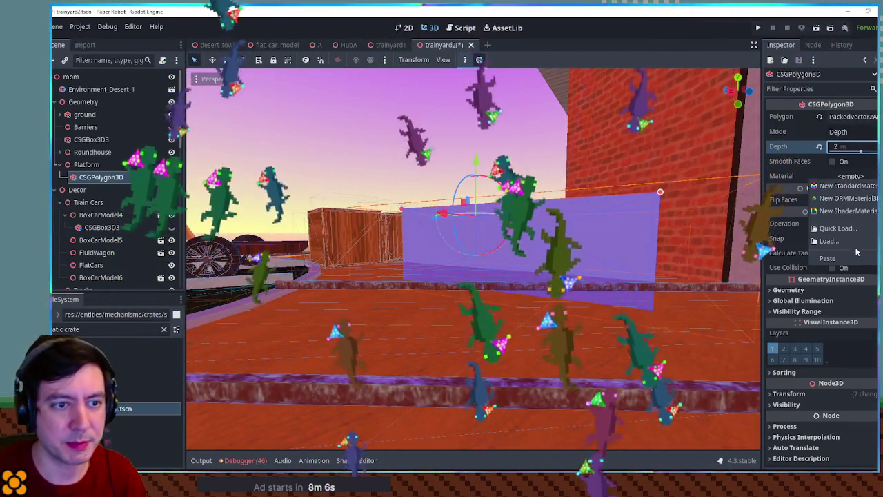
mouse_move(564, 200)
mouse_down()
mouse_move(564, 244)
mouse_move(544, 204)
mouse_up()
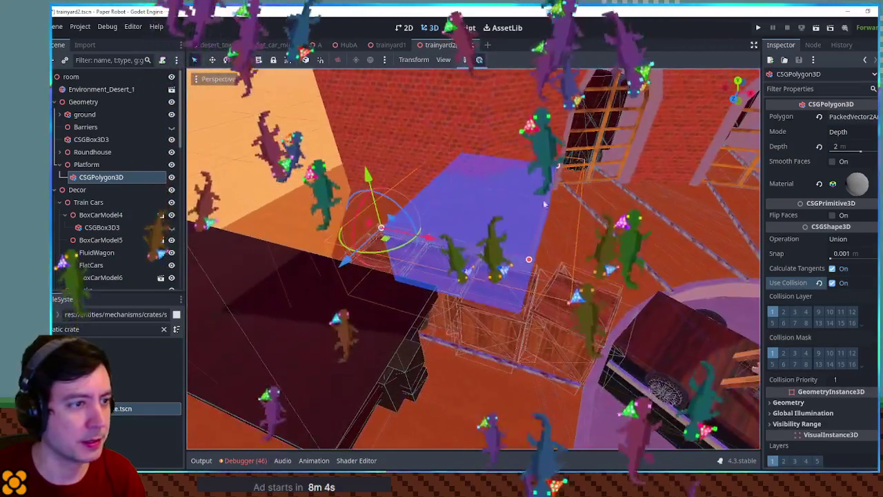
mouse_move(411, 167)
mouse_down()
mouse_move(459, 262)
mouse_move(514, 193)
mouse_move(380, 142)
mouse_move(469, 197)
mouse_move(470, 272)
mouse_move(454, 266)
mouse_move(591, 277)
mouse_move(436, 205)
mouse_move(430, 169)
mouse_move(342, 152)
mouse_move(483, 173)
mouse_move(340, 189)
mouse_move(431, 203)
mouse_move(408, 313)
mouse_up()
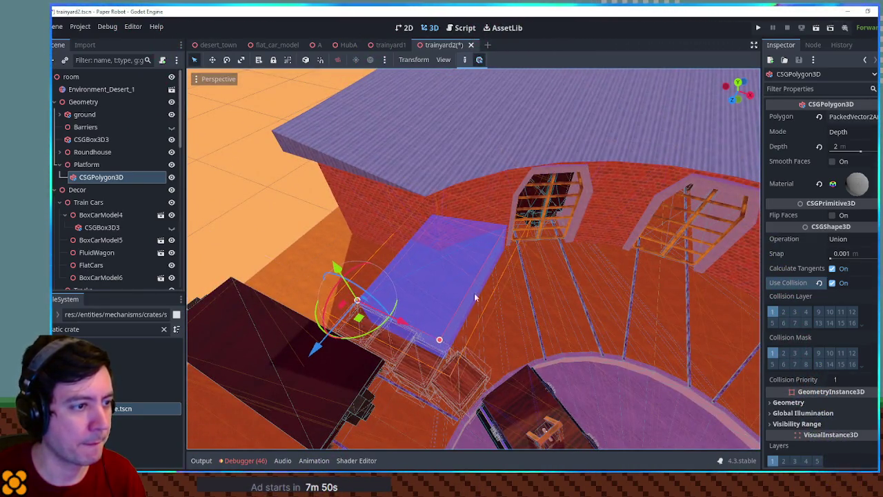
drag(474, 296, 492, 277)
key(KP_7)
mouse_move(511, 338)
mouse_down()
mouse_move(527, 305)
mouse_move(600, 316)
mouse_move(422, 193)
mouse_move(486, 240)
mouse_move(250, 181)
mouse_move(402, 127)
mouse_move(375, 127)
mouse_move(395, 128)
mouse_move(292, 167)
mouse_move(300, 200)
mouse_up()
click(250, 180)
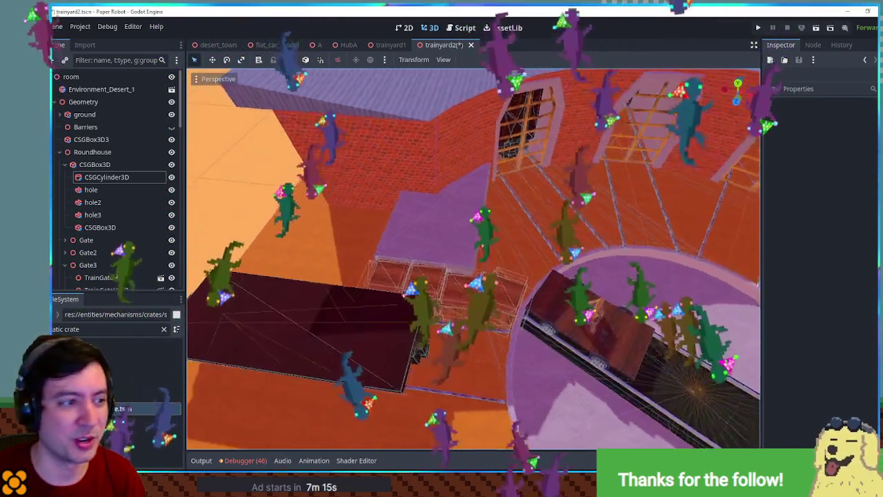
Step: Add a CSGBox3D child under the Platform node
click(464, 250)
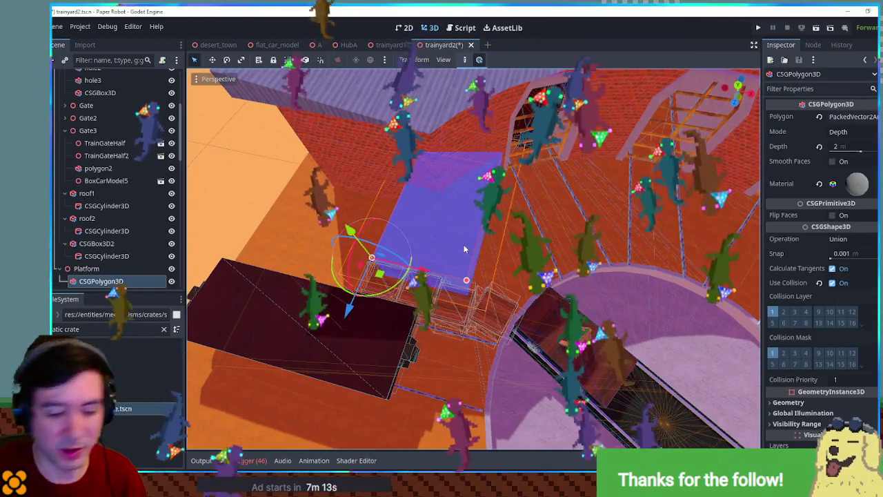
click(92, 269)
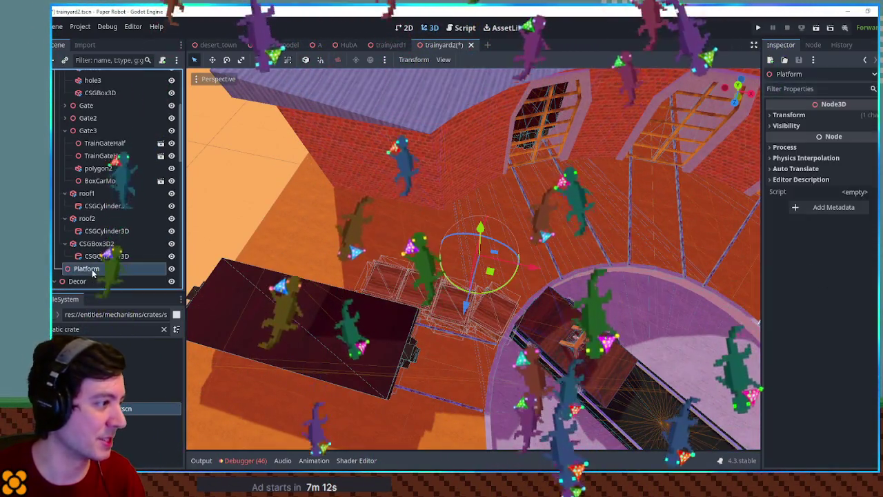
key(ctrl+a)
text(csgbox)
key(Return)
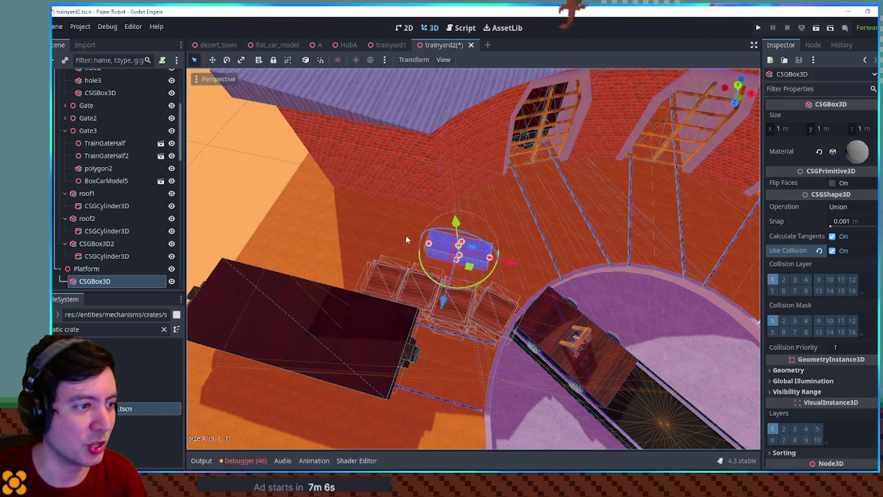
Step: Resize the box to 8 × 2 × 7 m against the brick wall beside the crates
drag(450, 259, 462, 258)
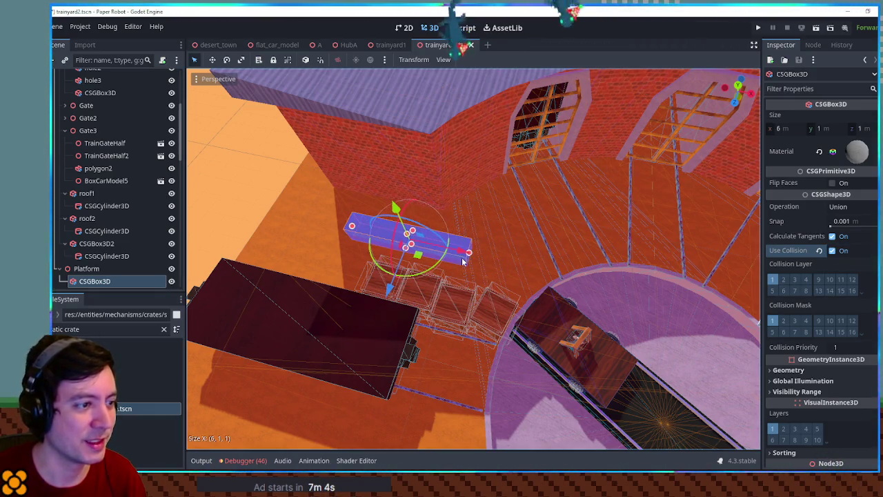
drag(405, 229, 447, 161)
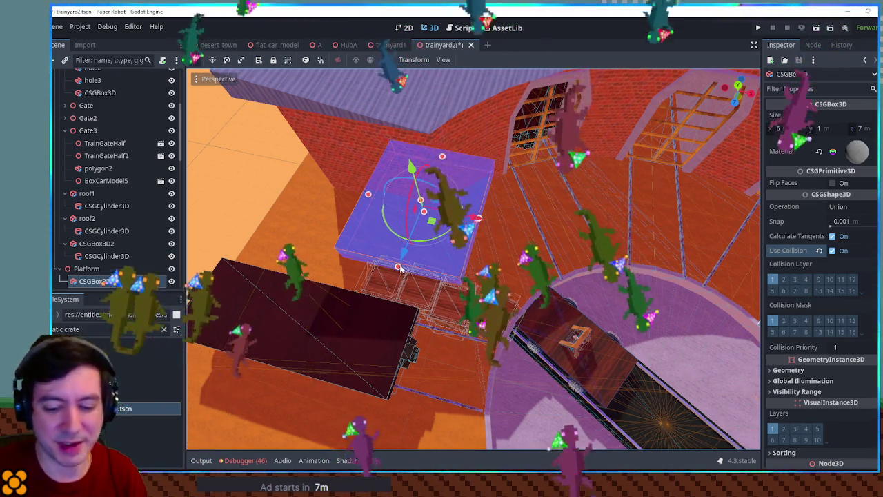
key(KP_7)
mouse_move(399, 268)
mouse_down()
mouse_move(192, 357)
mouse_move(387, 207)
mouse_up()
mouse_move(509, 172)
mouse_down()
mouse_move(491, 150)
mouse_move(376, 240)
mouse_move(350, 236)
mouse_up()
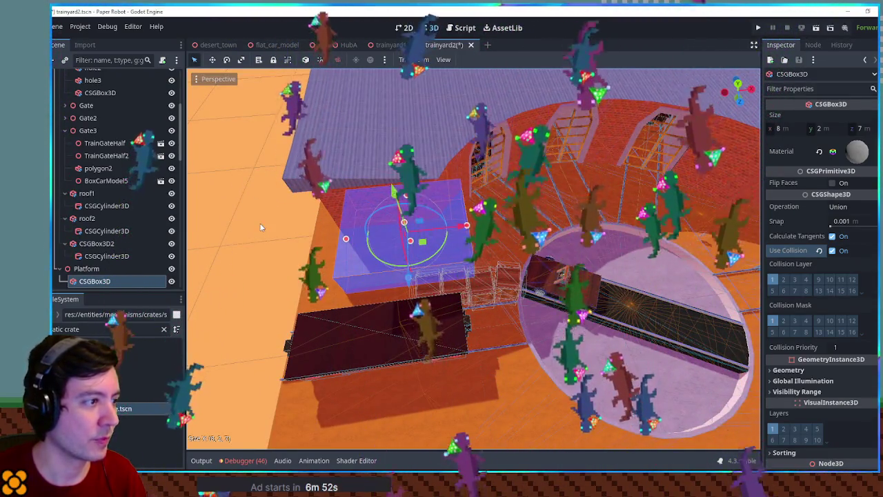
click(261, 226)
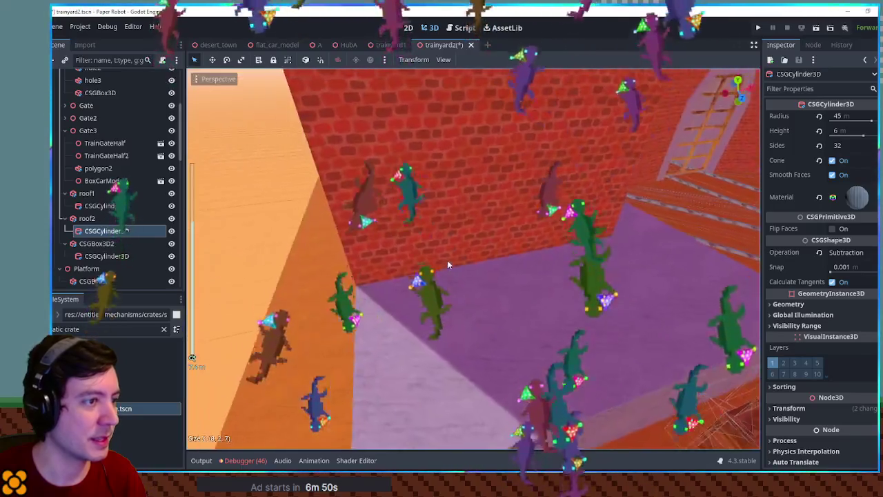
click(432, 329)
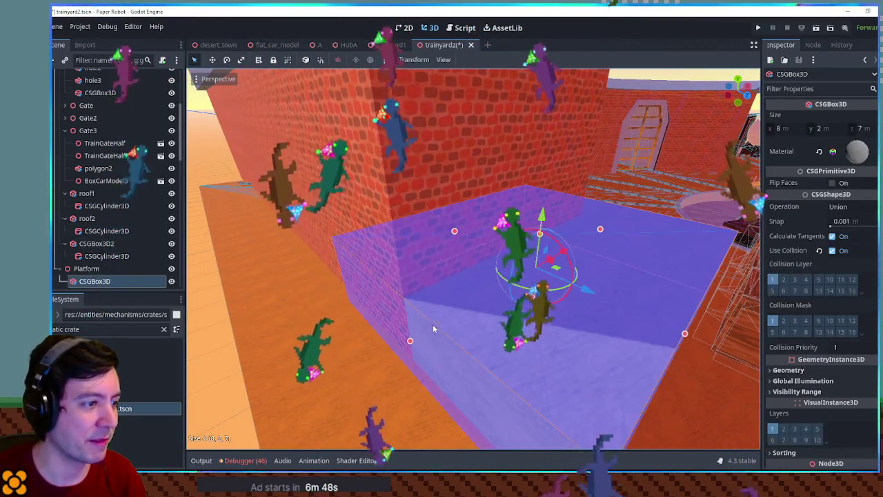
mouse_move(395, 343)
mouse_down()
mouse_move(216, 340)
mouse_move(399, 297)
mouse_move(424, 317)
mouse_up()
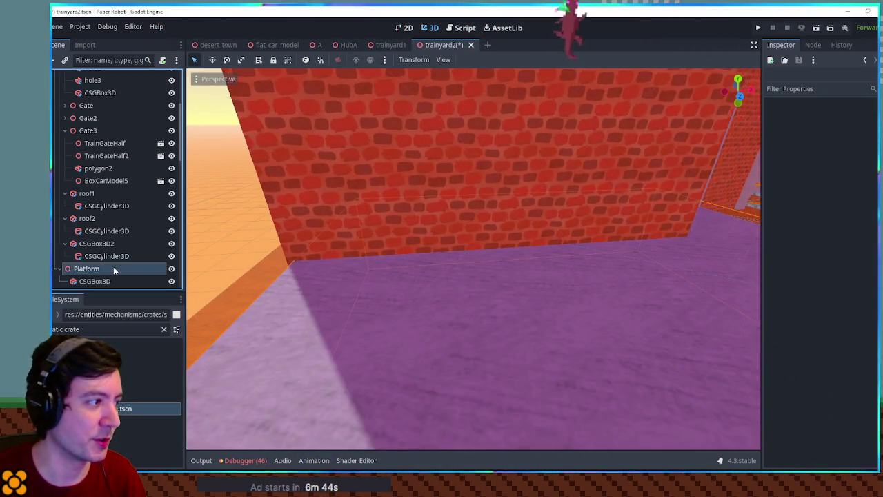
Step: Add a second CSGBox3D under Platform
key(ctrl+a)
text(csgbox)
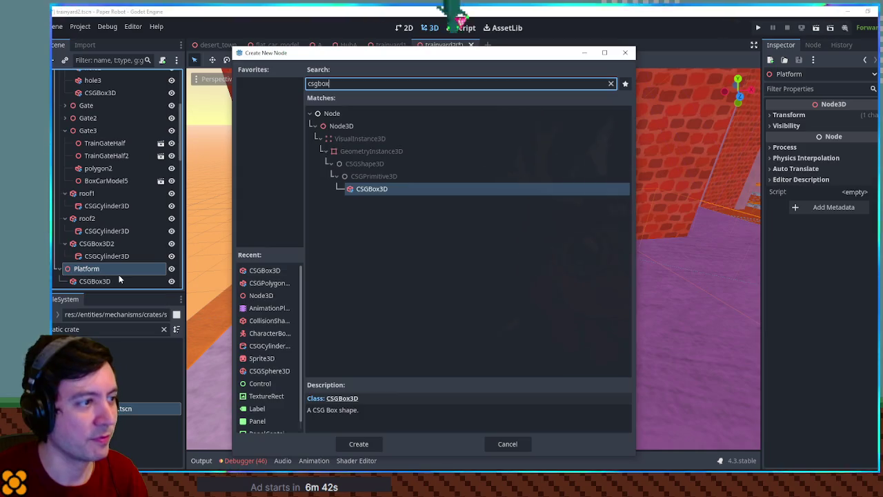
key(Return)
scroll(495, 315, down, 5)
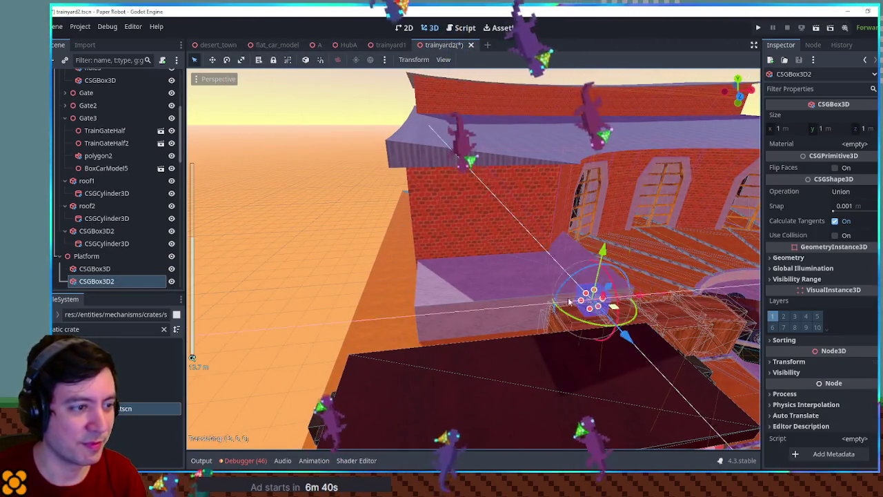
scroll(478, 276, up, 5)
Step: Shape the box into a thin 1.5 × 2 m door on the wall with oxide-dark-triplanar.tres
mouse_move(479, 149)
mouse_down()
mouse_move(463, 178)
mouse_move(621, 193)
mouse_up()
mouse_move(524, 203)
mouse_down()
mouse_move(514, 265)
mouse_move(396, 225)
mouse_up()
mouse_move(474, 222)
mouse_down()
mouse_move(473, 98)
mouse_move(475, 215)
mouse_move(473, 169)
mouse_up()
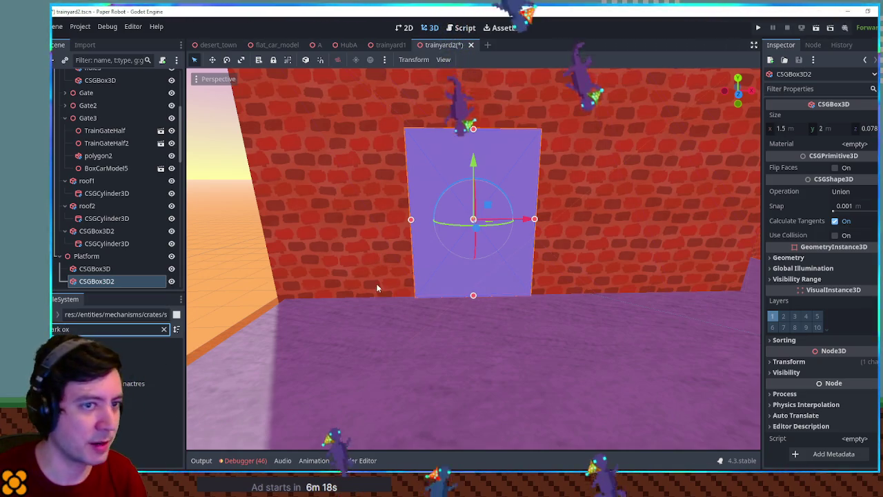
mouse_move(131, 382)
mouse_down()
mouse_move(703, 220)
mouse_move(814, 148)
mouse_move(809, 159)
mouse_up()
click(255, 222)
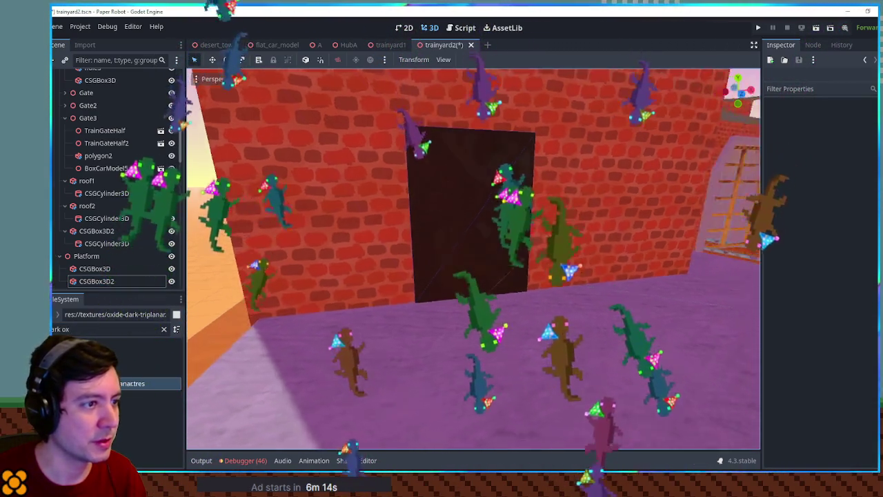
scroll(484, 187, up, 4)
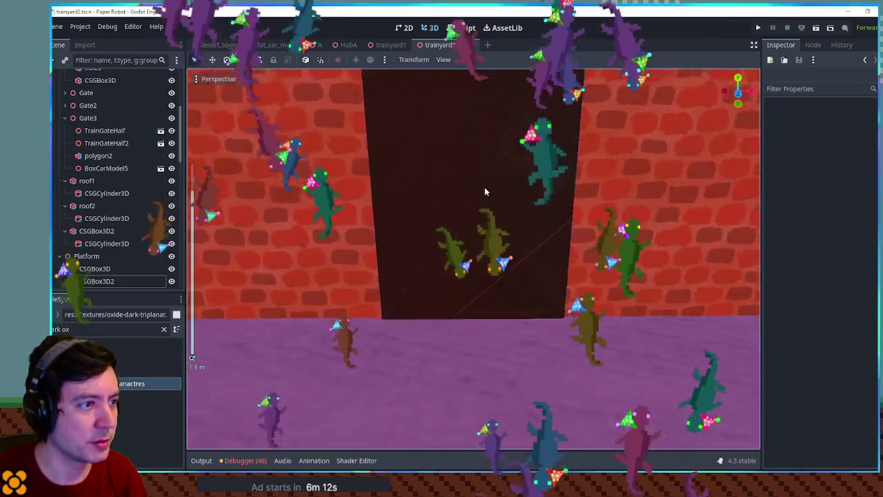
scroll(484, 187, down, 4)
scroll(484, 191, down, 2)
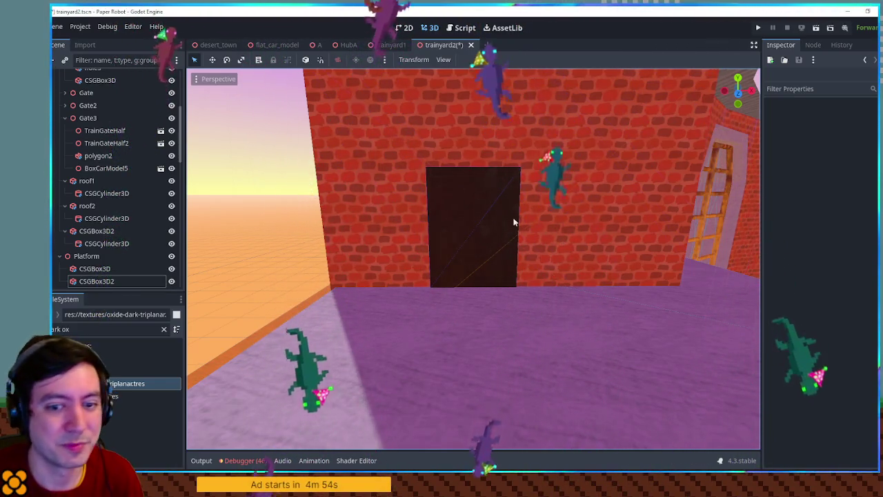
drag(481, 215, 538, 226)
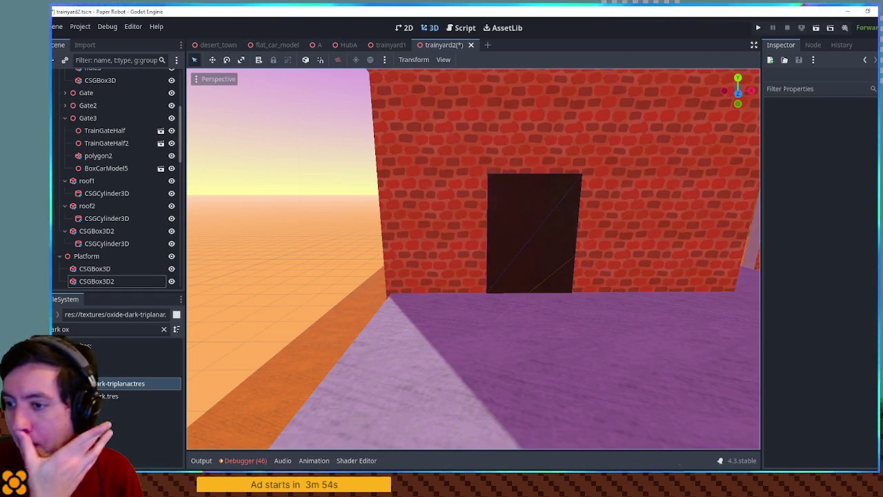
mouse_move(813, 170)
mouse_down()
mouse_move(643, 198)
mouse_move(663, 195)
mouse_move(545, 194)
mouse_move(469, 236)
mouse_move(603, 240)
mouse_move(654, 232)
mouse_move(530, 230)
mouse_move(559, 233)
mouse_move(569, 264)
mouse_move(664, 281)
mouse_move(518, 251)
mouse_move(612, 225)
mouse_move(443, 192)
mouse_up()
Step: Duplicate the door, apply rust3.tres, and enlarge the copy into a 1.657 × 2 m frame
click(516, 195)
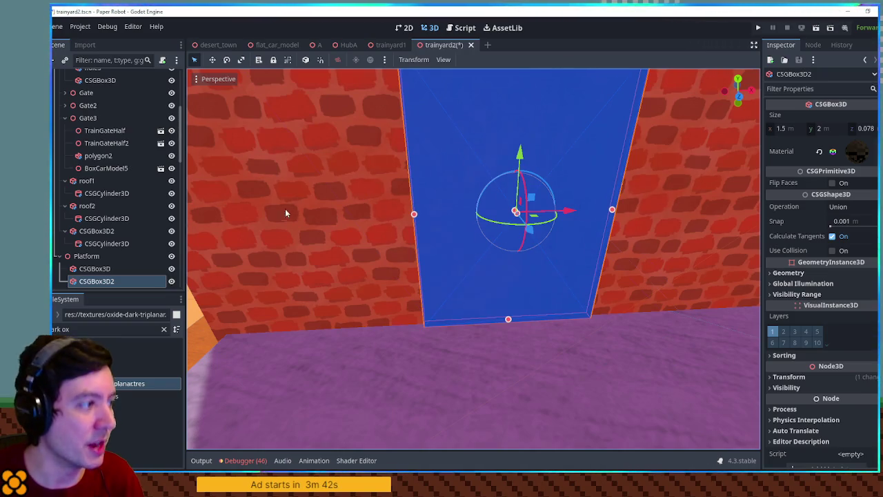
drag(376, 227, 376, 227)
key(ctrl+d)
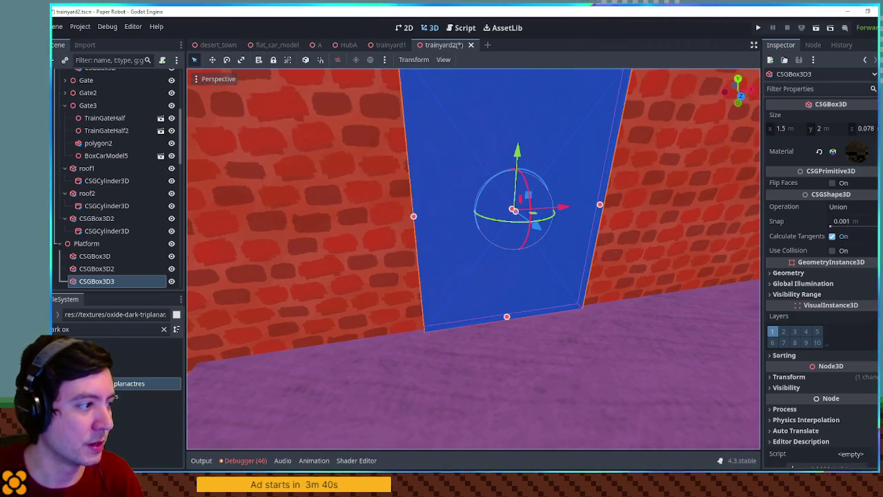
click(80, 329)
text(st 3)
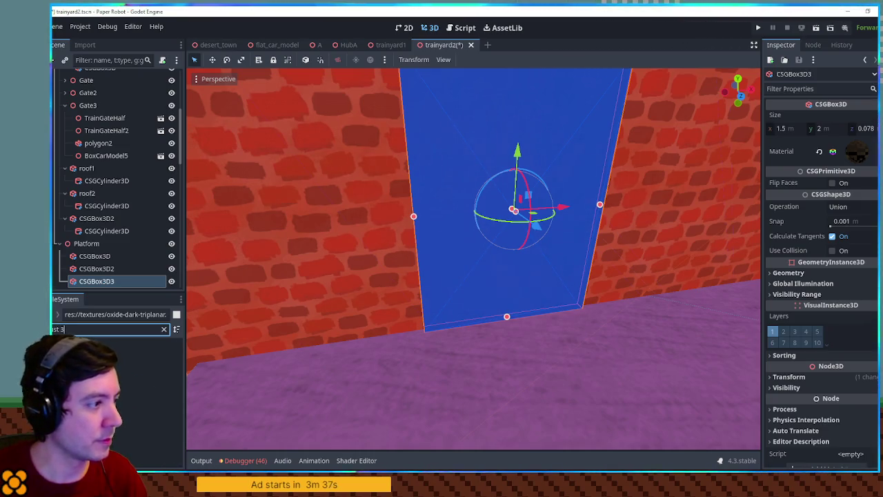
mouse_move(100, 314)
mouse_down()
mouse_move(190, 393)
mouse_move(866, 160)
mouse_up()
scroll(518, 210, up, 1)
drag(413, 211, 402, 214)
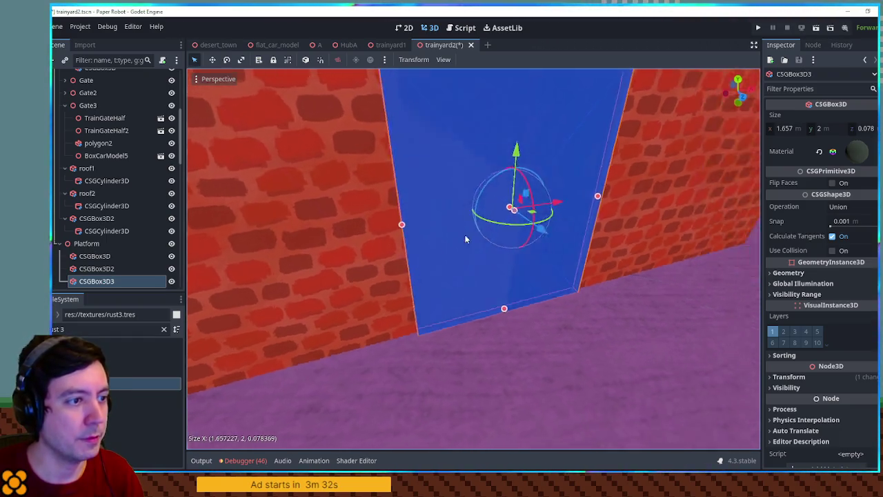
drag(495, 204, 516, 191)
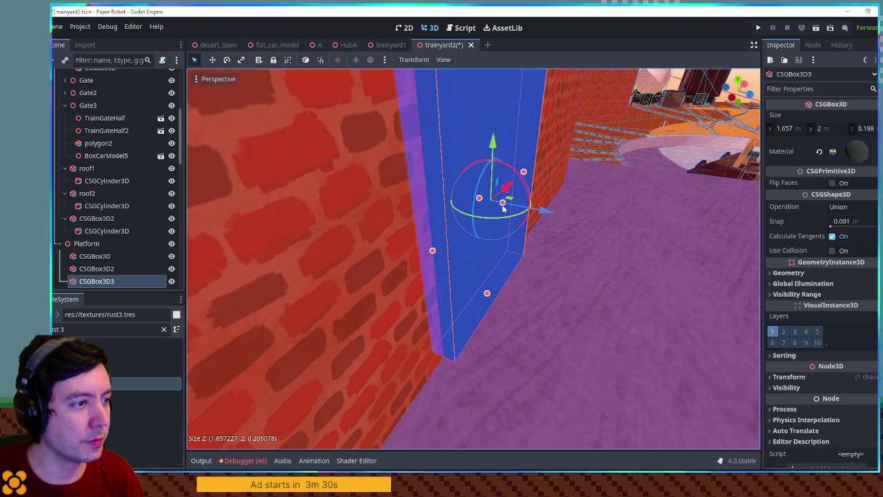
double_click(145, 283)
Step: Add a 1.503 × 1.926 child copy set to Subtraction to hollow out the frame
key(ctrl+d)
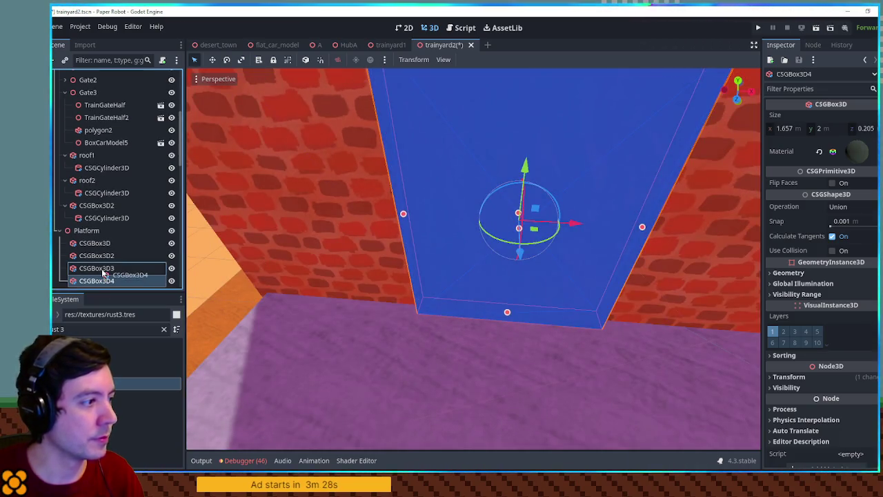
drag(404, 214, 413, 213)
drag(523, 88, 527, 98)
click(842, 206)
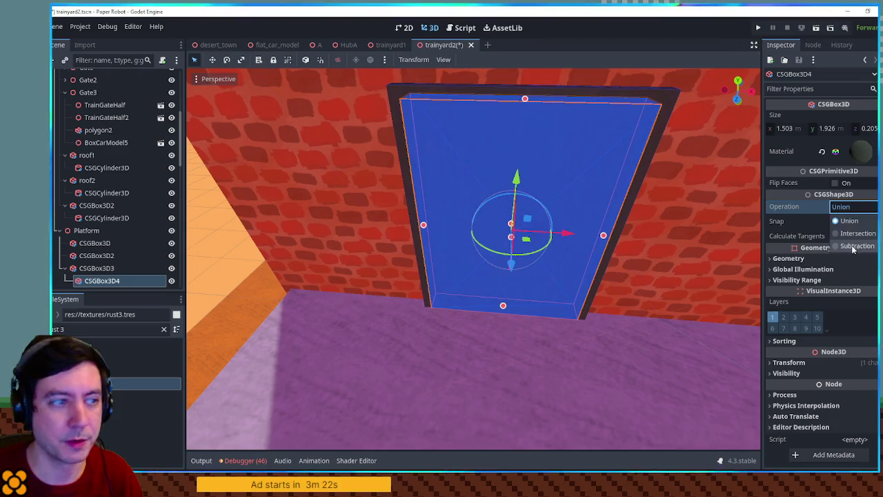
click(853, 246)
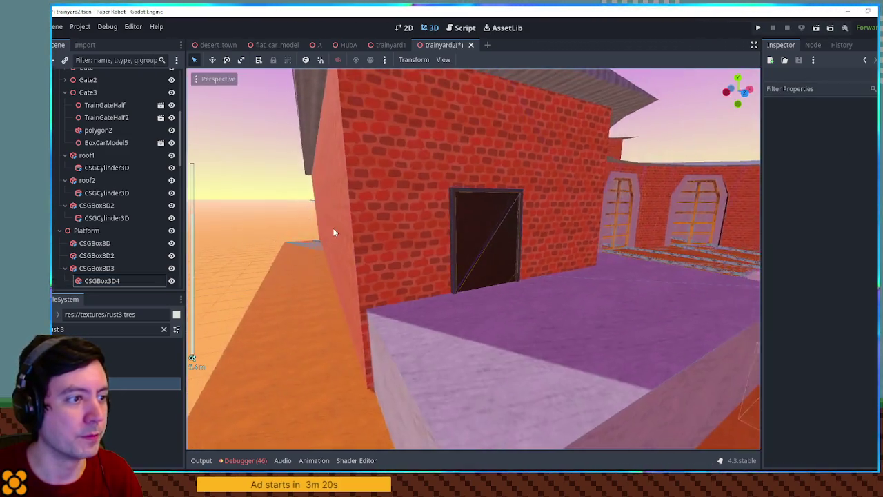
drag(332, 232, 365, 215)
scroll(592, 218, up, 2)
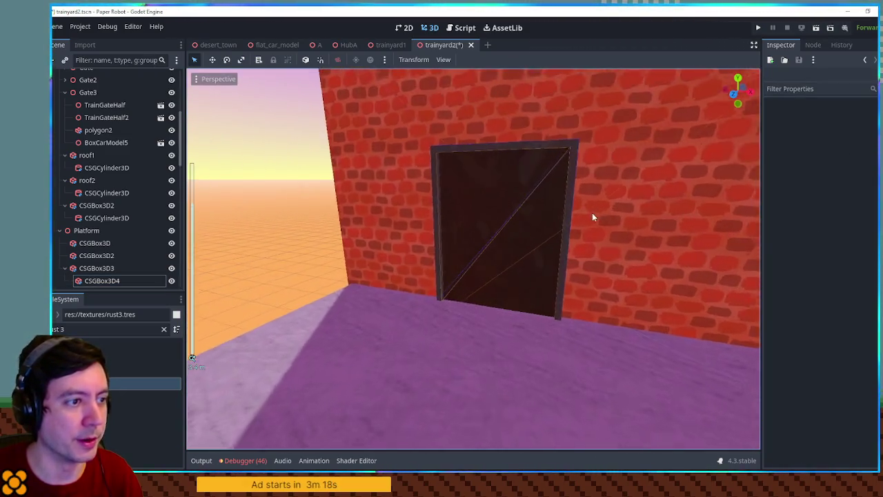
click(574, 214)
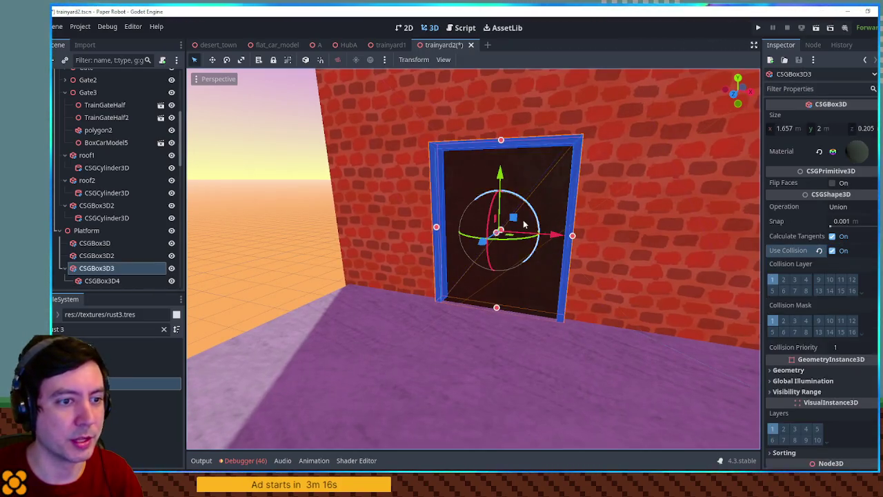
Step: Enable Use Collision on the dark door panel CSGBox3D2
click(529, 192)
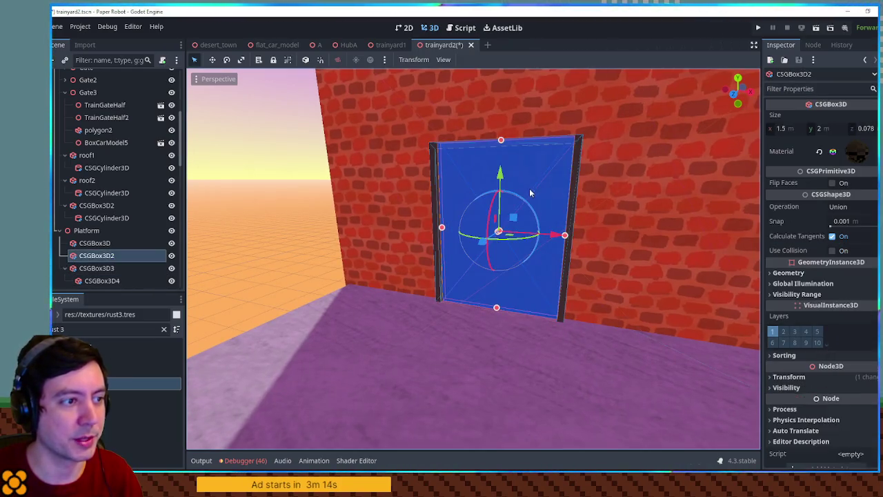
click(832, 250)
scroll(301, 233, down, 5)
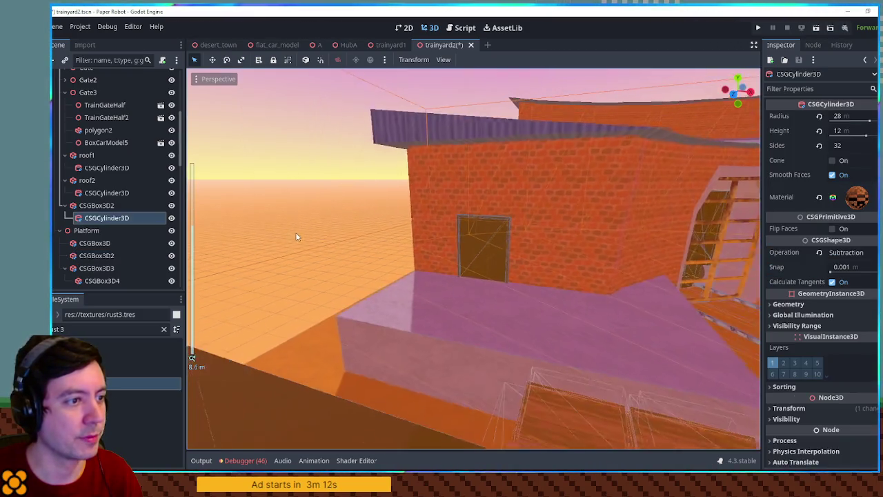
click(260, 207)
scroll(276, 203, up, 3)
scroll(372, 130, down, 3)
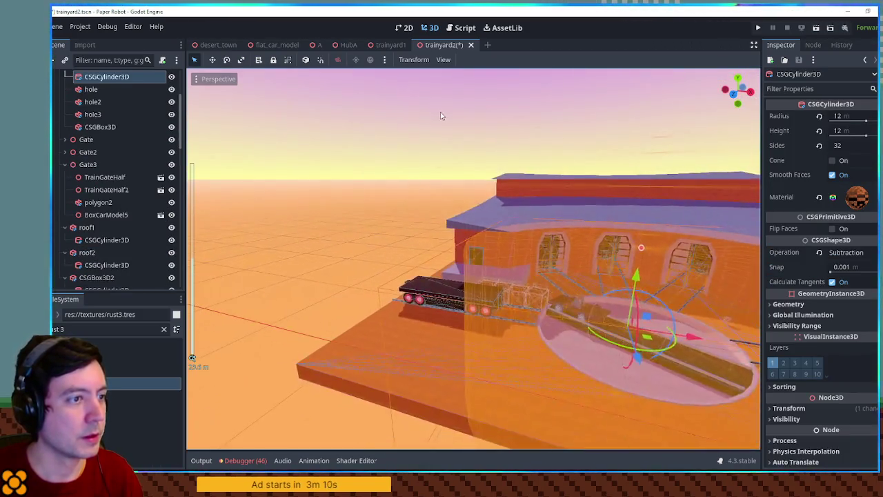
click(439, 113)
scroll(458, 210, up, 5)
scroll(455, 231, up, 5)
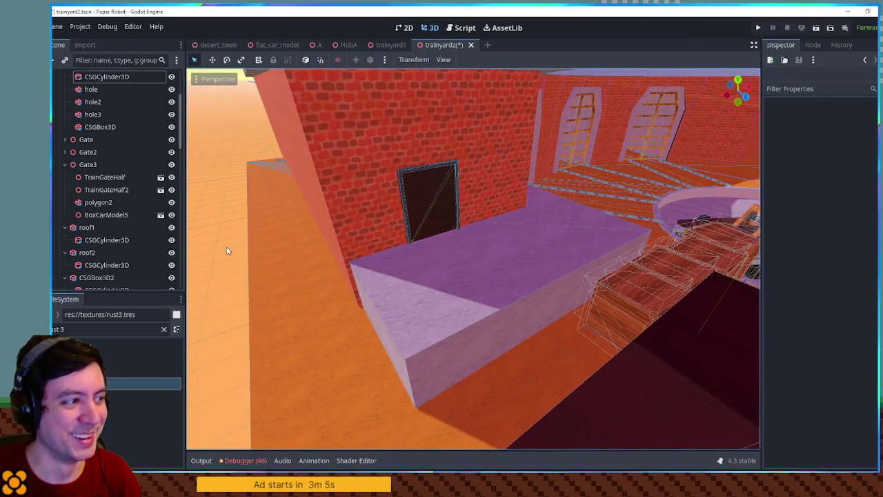
Step: Save the trainyard2 scene and look around the raised purple platform
key(ctrl+s)
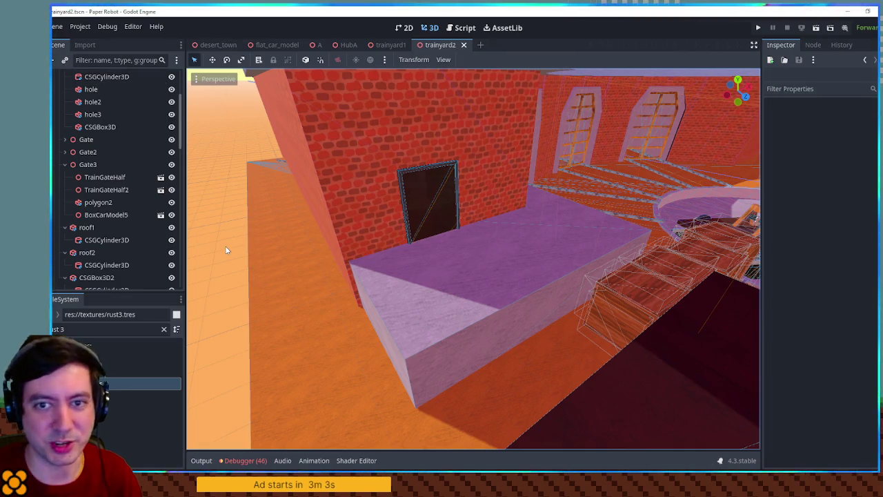
mouse_move(376, 262)
mouse_down()
mouse_move(342, 252)
mouse_move(354, 257)
mouse_move(328, 264)
mouse_move(377, 270)
mouse_move(492, 258)
mouse_move(445, 260)
mouse_up()
scroll(327, 259, down, 5)
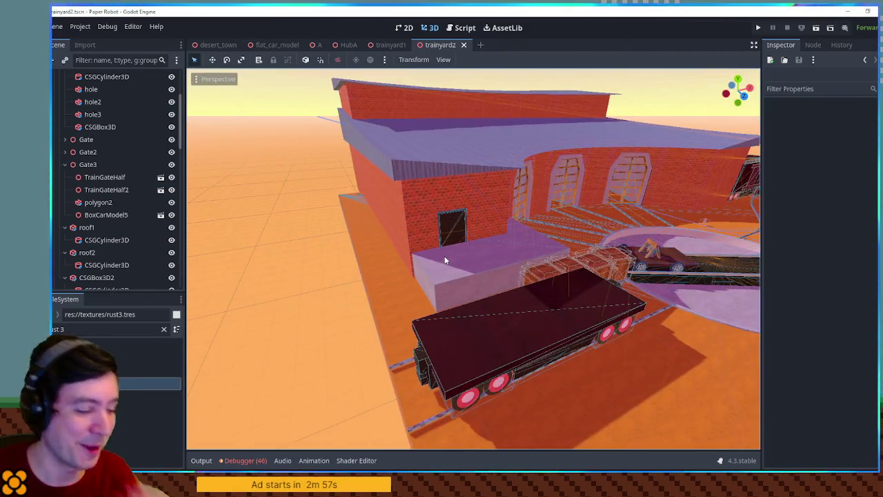
scroll(445, 255, up, 5)
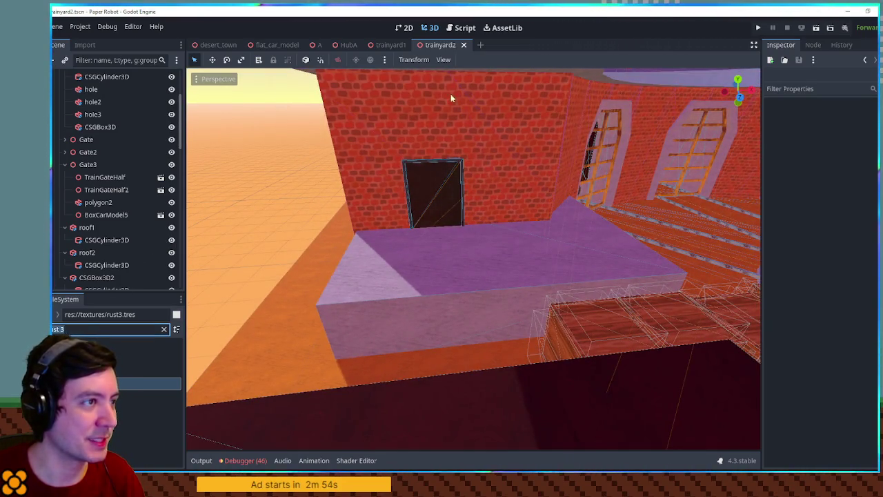
Step: Copy the Fence node from trainyard1 and paste it under Platform in trainyard2
click(389, 45)
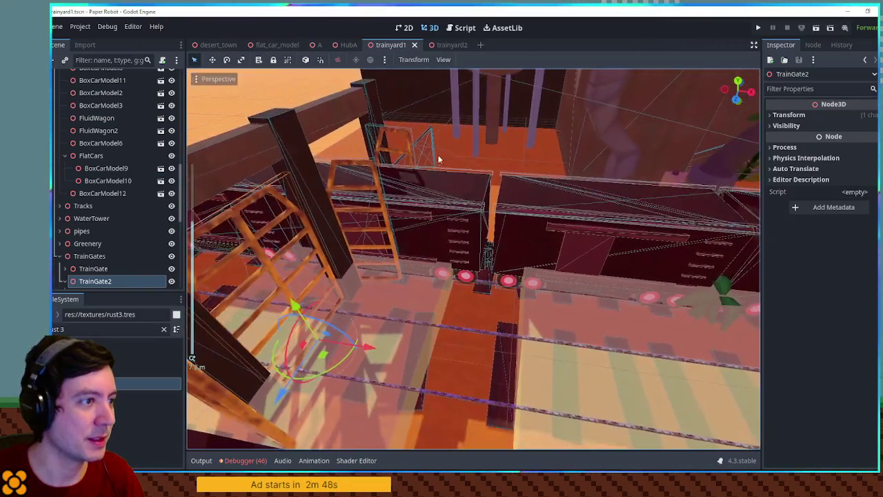
click(424, 149)
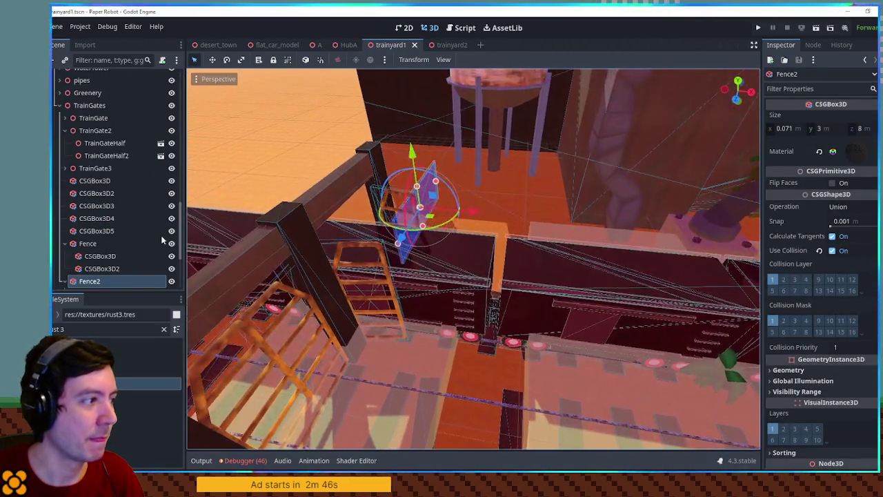
click(119, 245)
click(450, 46)
click(401, 266)
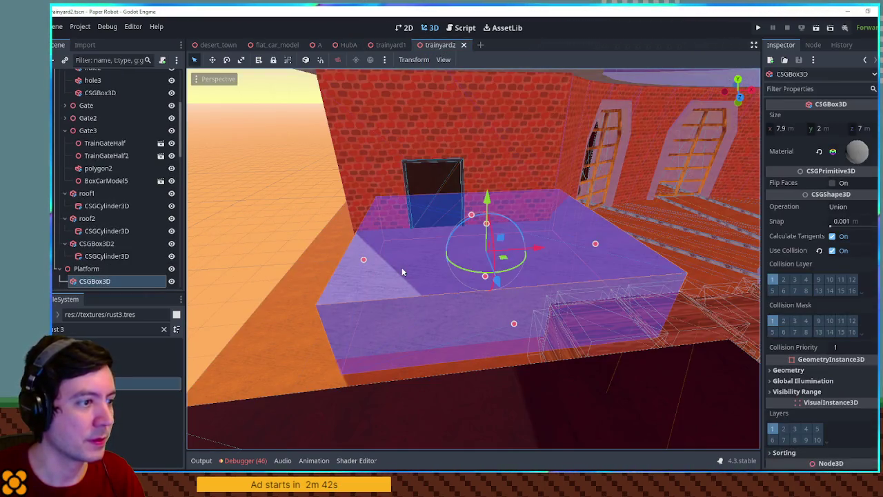
click(114, 270)
key(ctrl+v)
key(f)
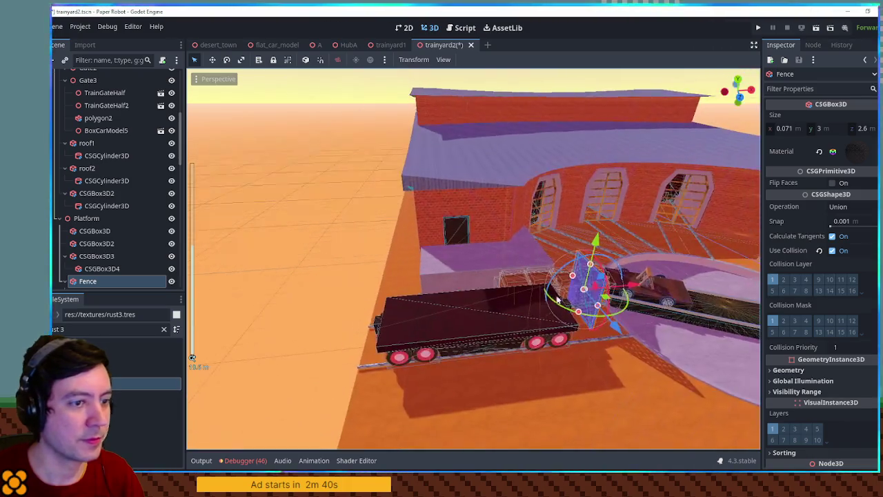
Step: Move the fence up onto the platform's edge and save the scene
mouse_move(610, 301)
mouse_down()
mouse_move(395, 272)
mouse_move(425, 278)
mouse_move(414, 285)
mouse_move(531, 260)
mouse_move(493, 241)
mouse_up()
key(f)
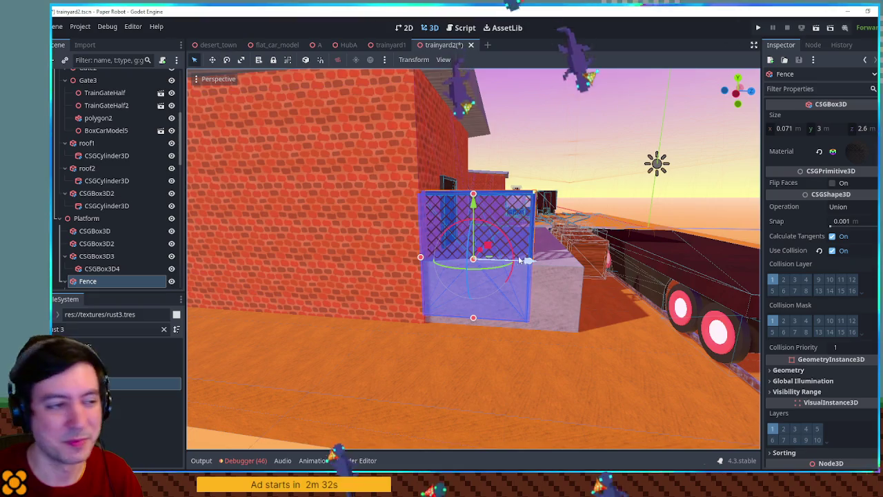
drag(478, 210, 476, 154)
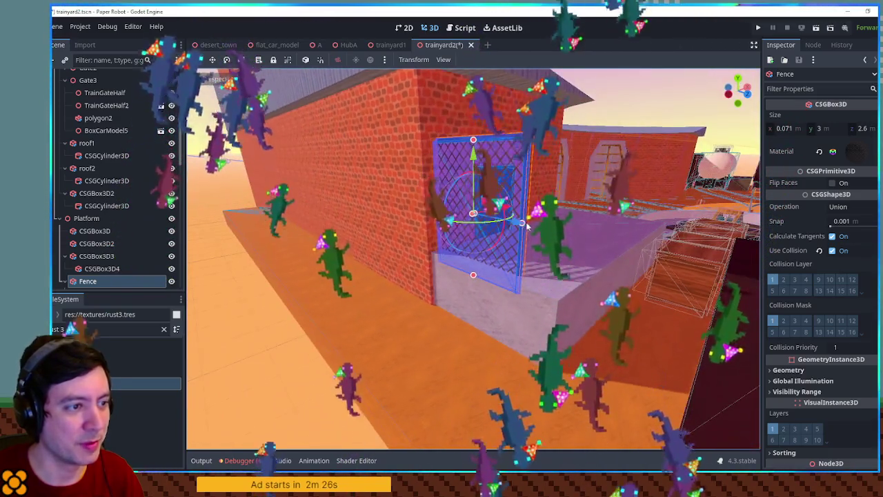
drag(526, 225, 398, 235)
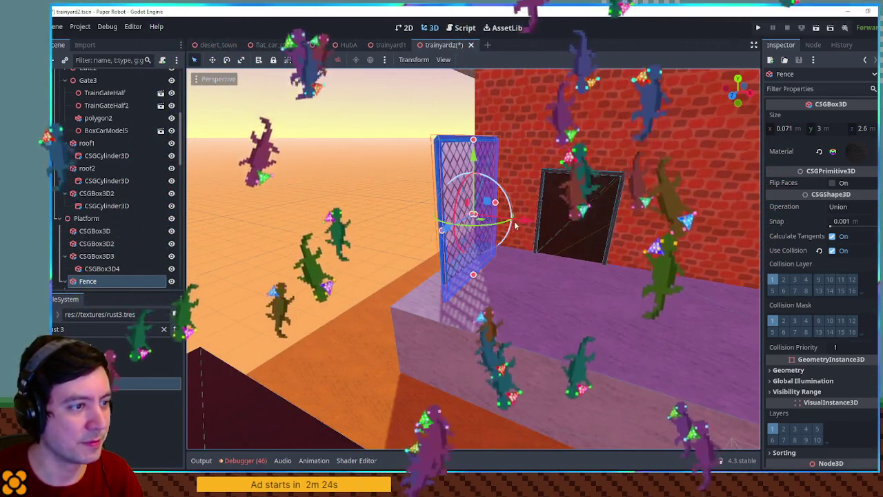
mouse_move(523, 220)
mouse_down()
mouse_move(292, 231)
mouse_move(265, 253)
mouse_move(236, 231)
mouse_move(239, 221)
mouse_move(497, 293)
mouse_move(394, 279)
mouse_up()
click(264, 253)
scroll(219, 251, down, 5)
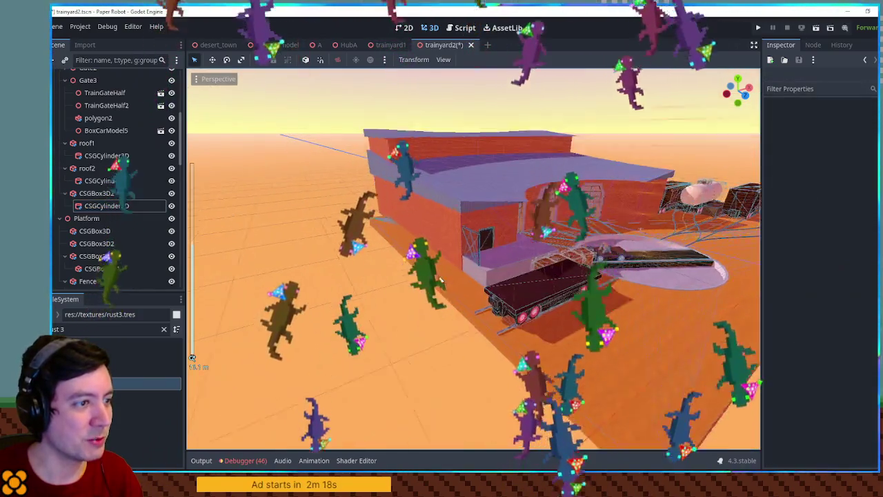
scroll(440, 277, up, 5)
scroll(498, 294, up, 3)
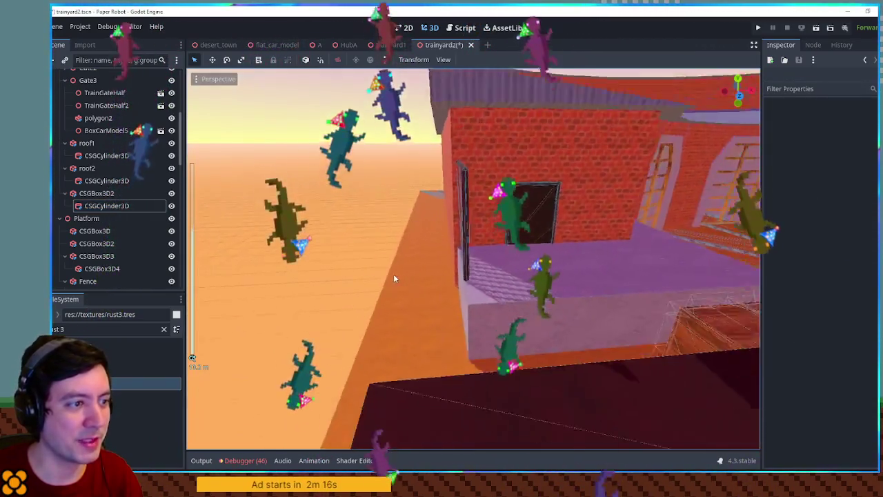
key(ctrl+s)
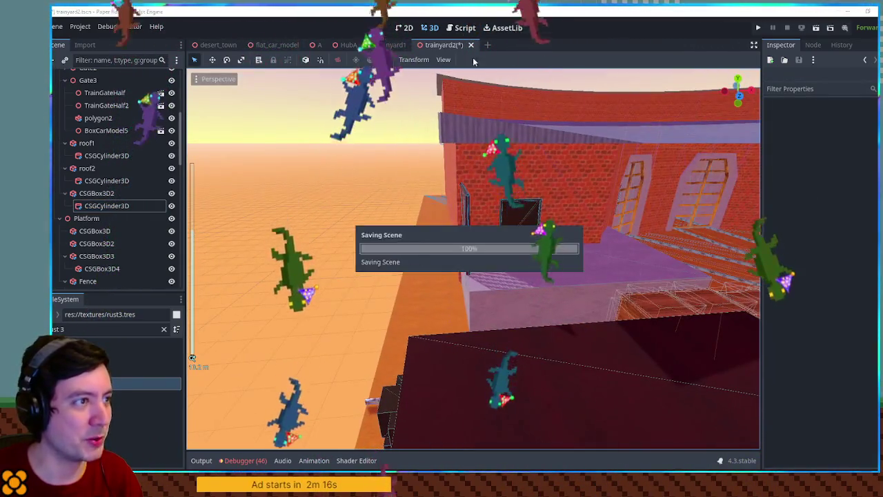
Step: In trainyard1, inspect the fence parts and select the TrainGates group
click(391, 45)
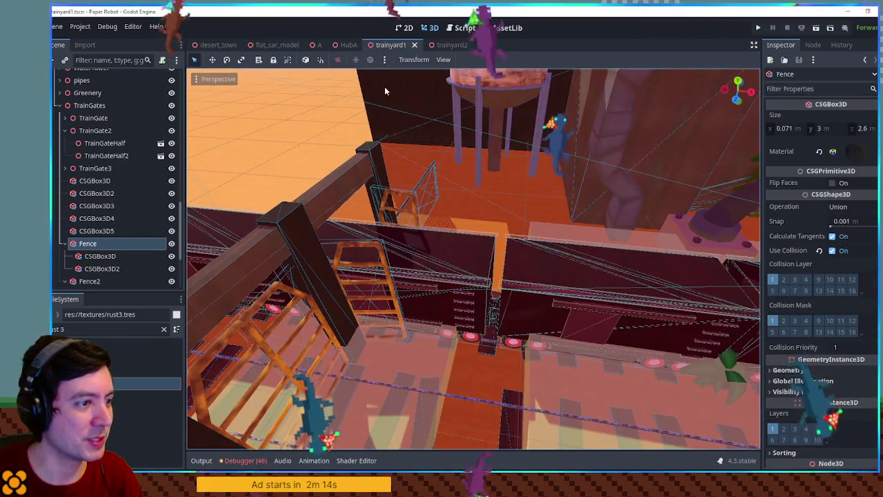
click(349, 183)
click(380, 178)
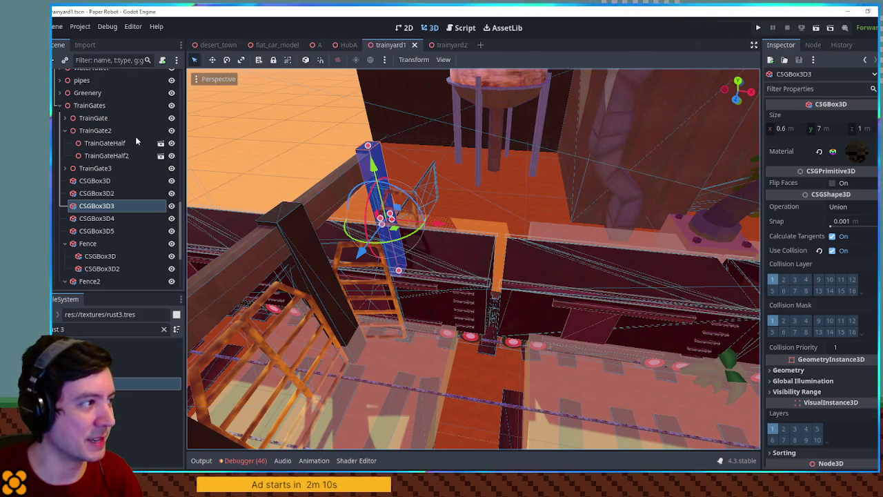
click(97, 105)
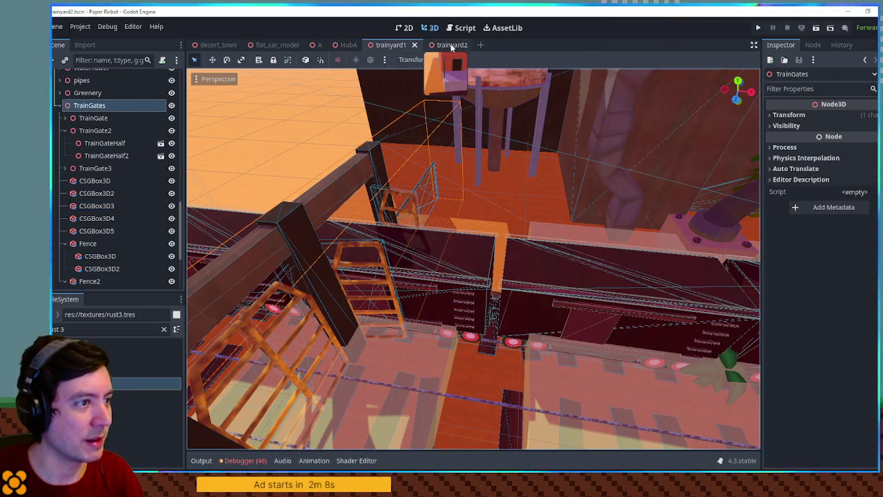
Step: Paste TrainGates under Geometry in trainyard2 and move it 24 m along X toward the roundhouse
click(452, 45)
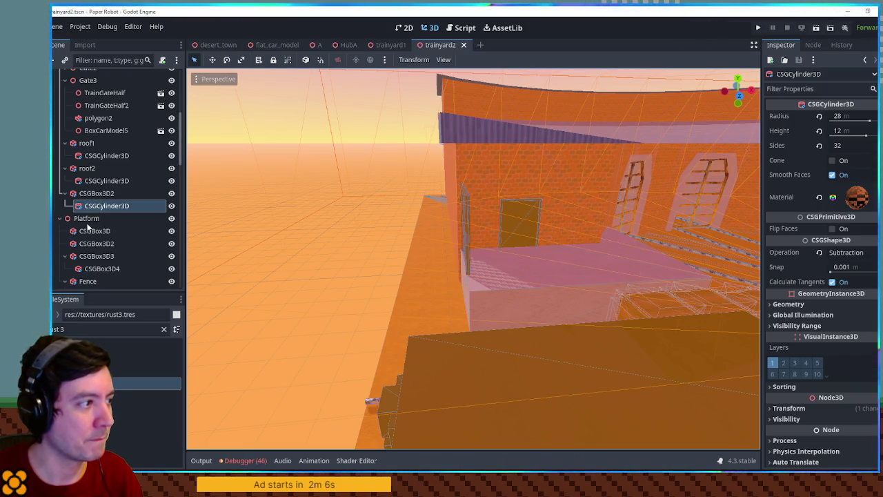
scroll(73, 110, up, 5)
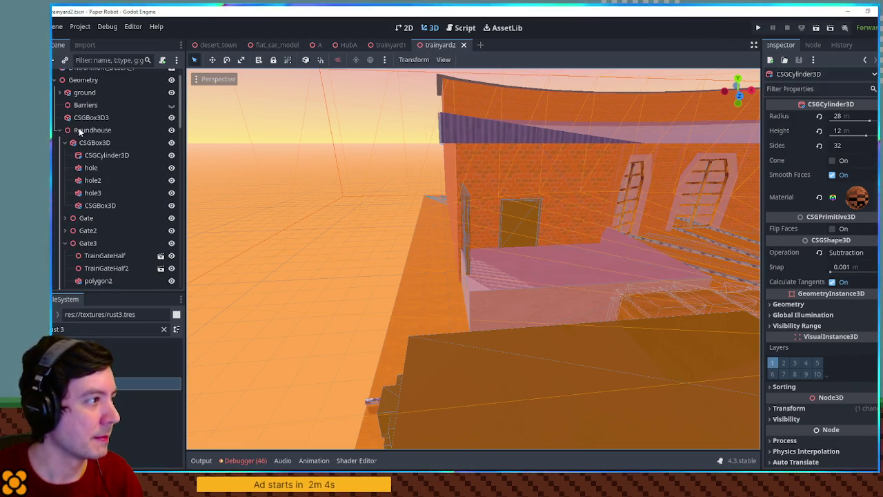
click(60, 131)
click(60, 81)
key(ctrl+v)
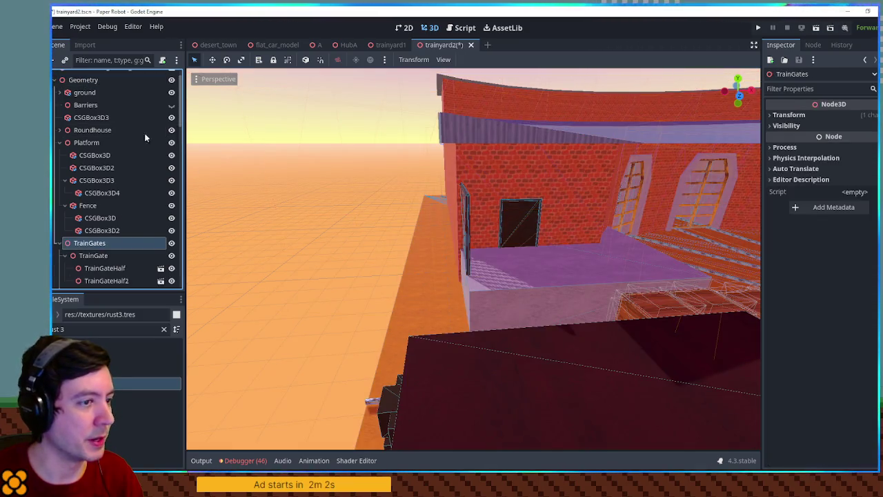
key(f)
scroll(261, 274, down, 5)
drag(419, 295, 530, 294)
key(f)
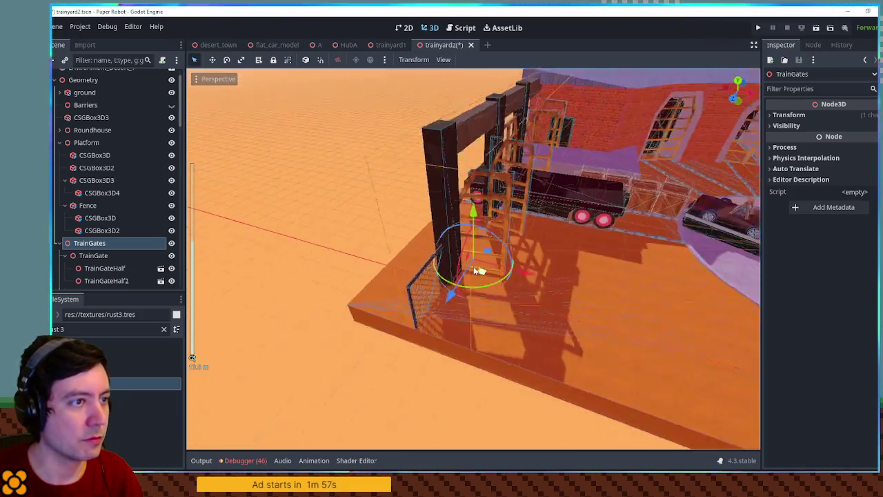
Step: Shorten the gate frame's top beam to a length of 10
mouse_move(480, 271)
mouse_down()
mouse_move(555, 262)
mouse_move(428, 215)
mouse_move(522, 243)
mouse_up()
scroll(579, 248, down, 3)
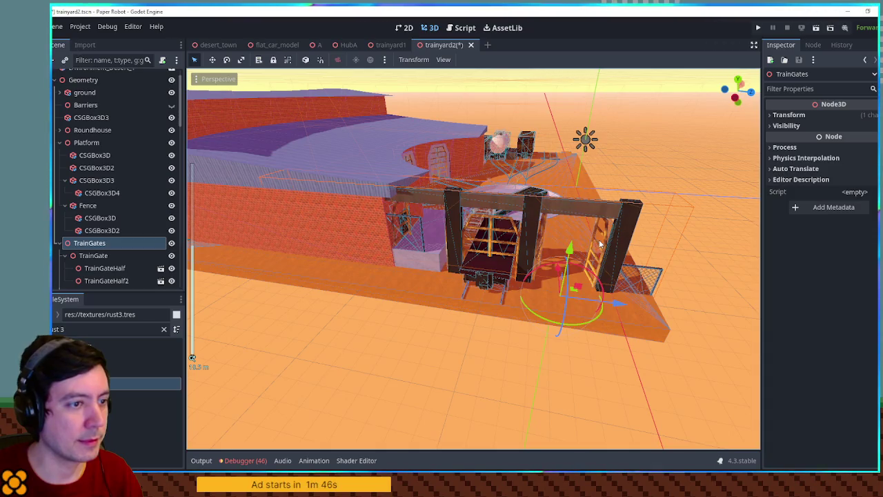
click(494, 237)
scroll(715, 239, up, 4)
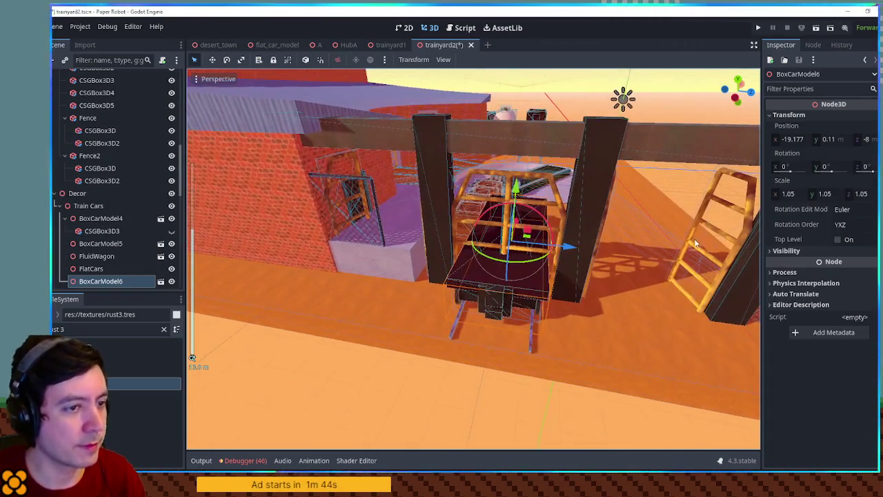
click(715, 239)
click(721, 229)
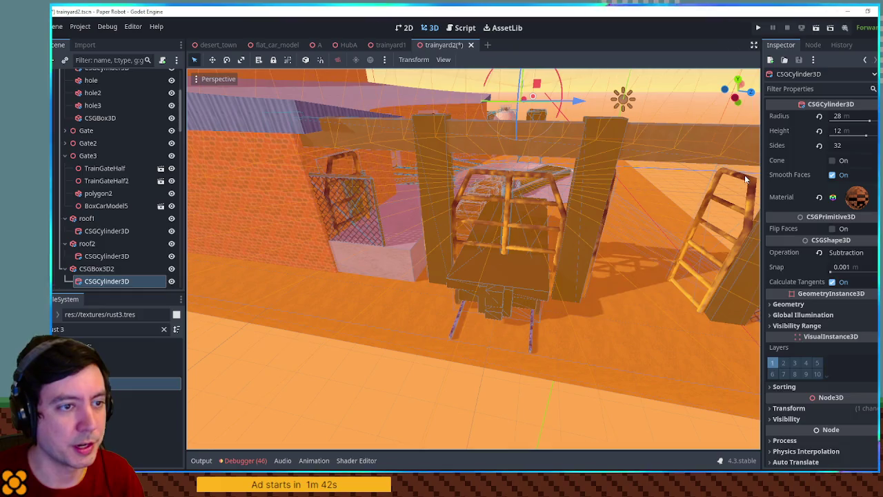
click(738, 194)
mouse_move(750, 192)
mouse_down()
mouse_move(530, 208)
mouse_move(442, 149)
mouse_up()
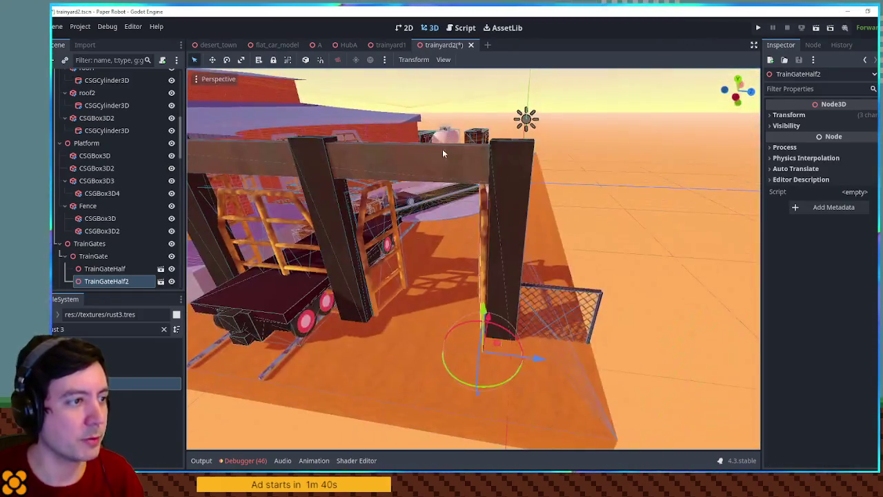
click(451, 156)
mouse_move(528, 166)
mouse_down()
mouse_move(368, 151)
mouse_move(319, 158)
mouse_up()
Step: Delete the dark pillar of the gate frame
mouse_move(469, 175)
mouse_down()
mouse_move(448, 165)
mouse_move(486, 165)
mouse_up()
click(516, 196)
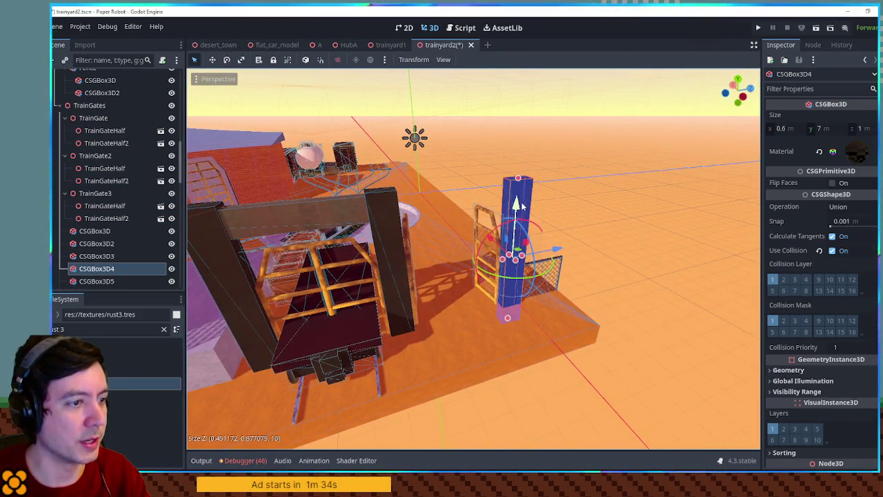
key(Delete)
Step: Delete the TrainGate node
click(495, 232)
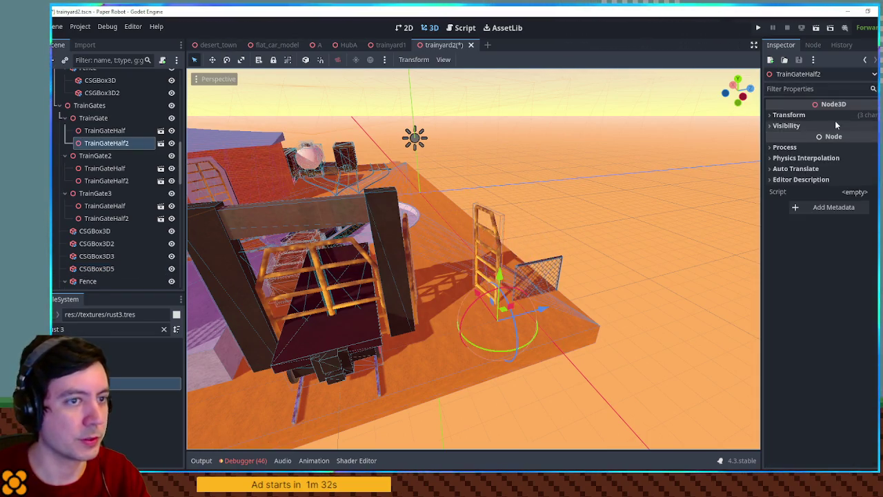
click(833, 117)
click(508, 230)
key(Delete)
key(Escape)
scroll(497, 225, up, 3)
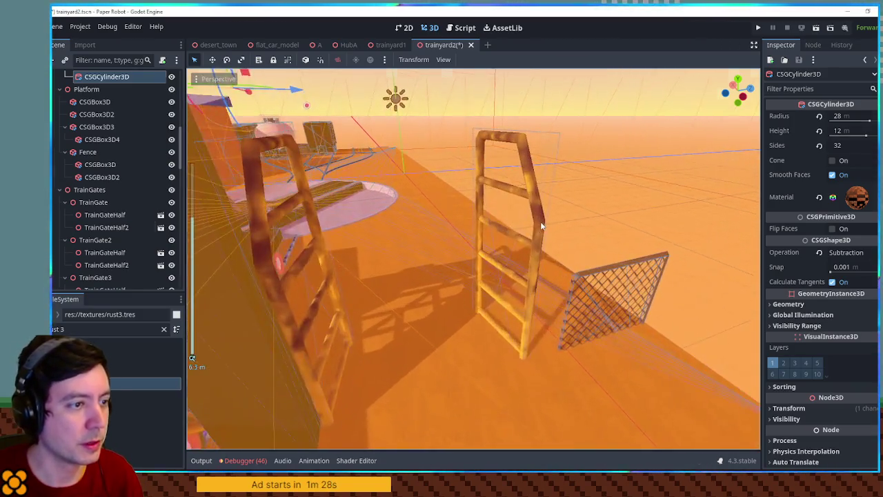
click(497, 226)
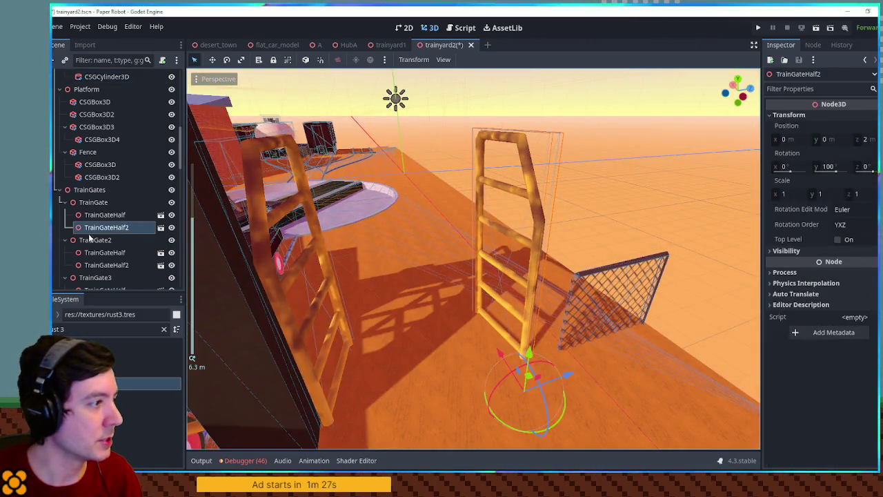
click(93, 202)
key(Delete)
key(Return)
Step: Delete the TrainGate3 node, leaving only TrainGate2, and switch to top view
scroll(398, 260, down, 5)
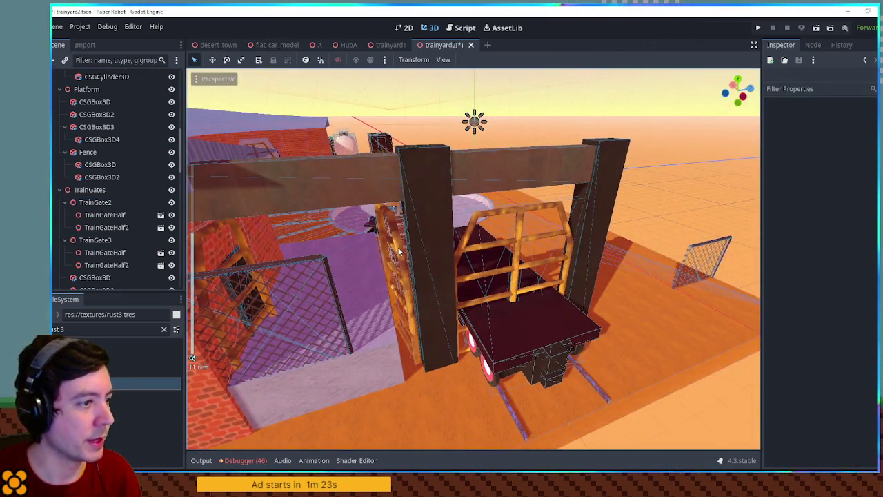
click(327, 254)
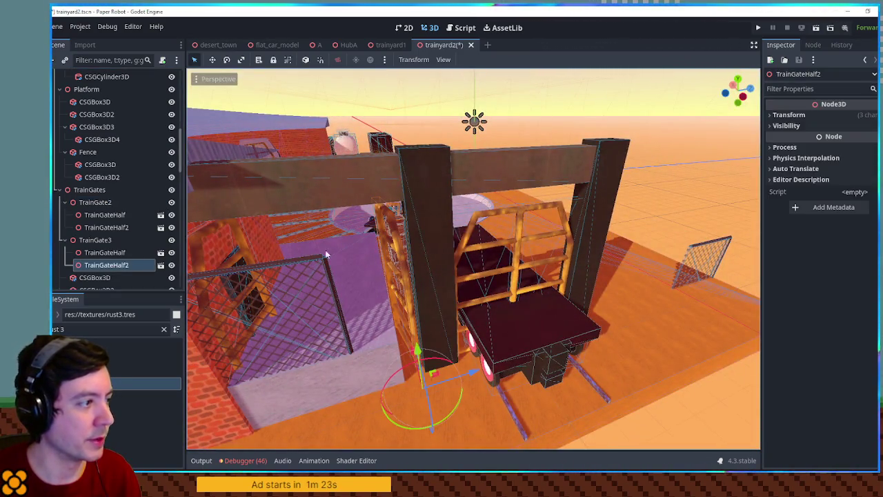
click(96, 240)
key(Delete)
key(Return)
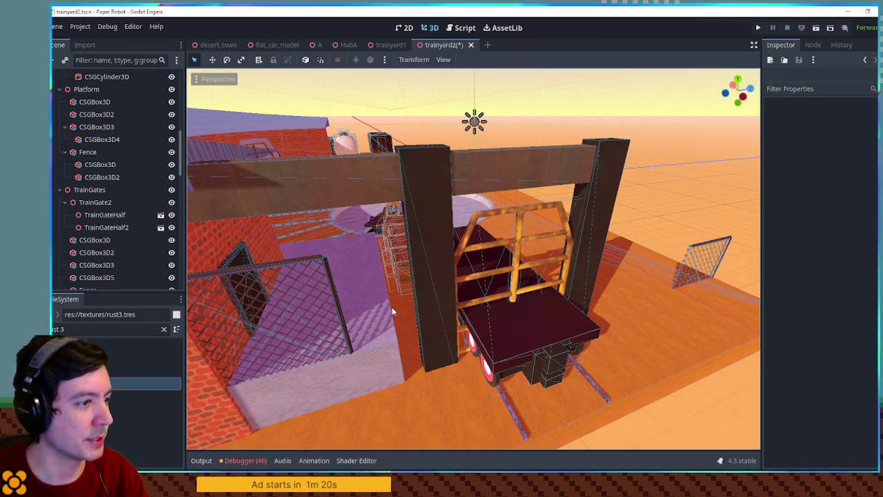
key(KP_7)
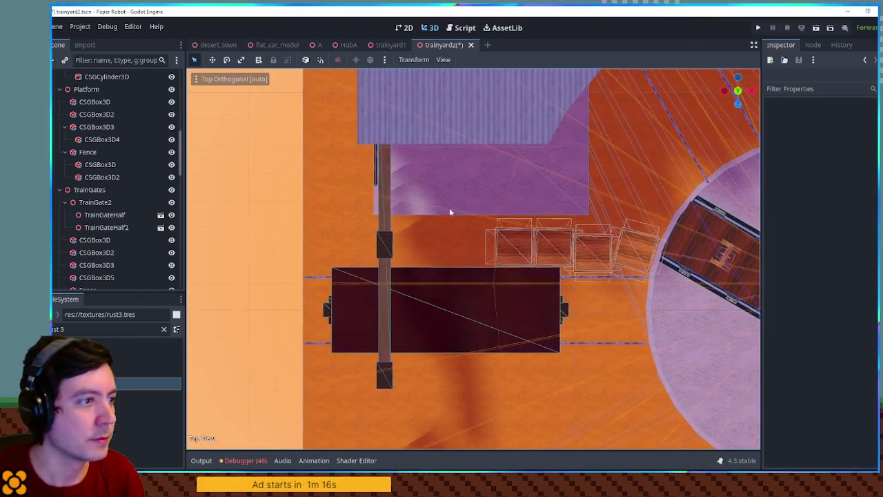
Step: Lengthen the purple platform box to 7.435
click(438, 201)
scroll(482, 220, up, 1)
mouse_move(482, 207)
mouse_down()
mouse_move(486, 222)
mouse_move(453, 200)
mouse_move(525, 180)
mouse_move(532, 194)
mouse_move(389, 237)
mouse_up()
Step: Move the fence post along Z and widen the Fence panel to 5
click(388, 237)
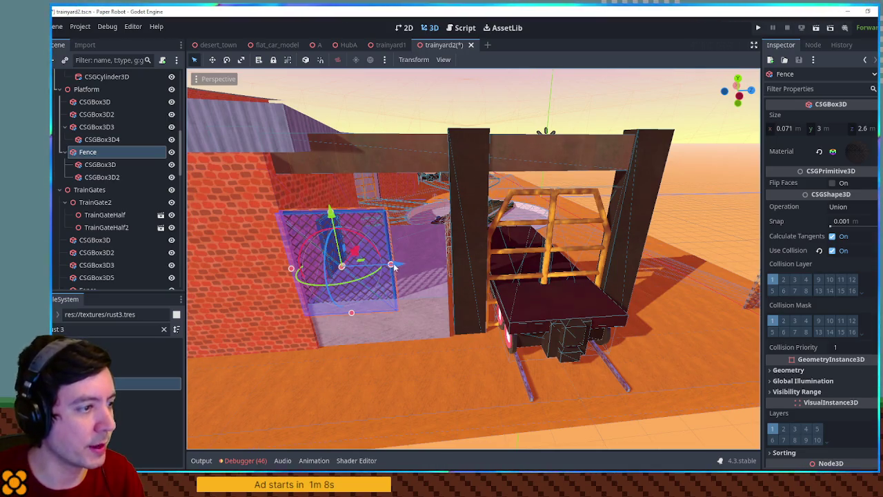
click(101, 176)
drag(414, 269, 510, 261)
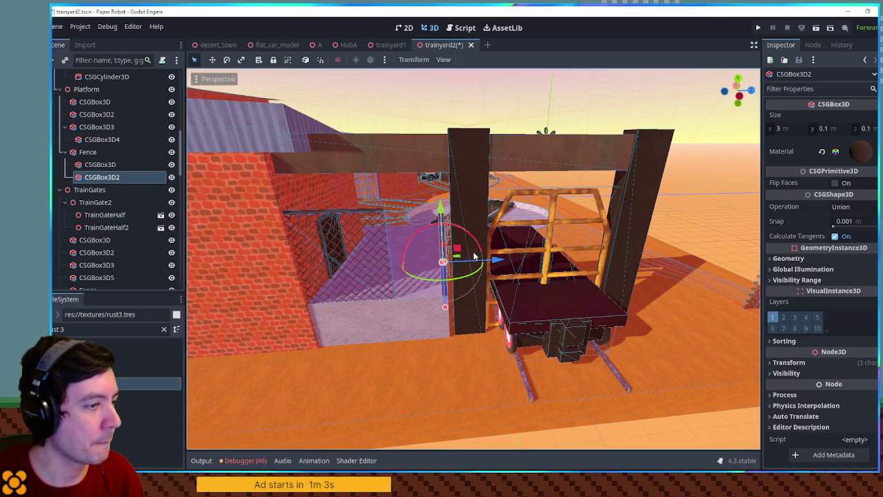
scroll(483, 262, up, 4)
click(130, 165)
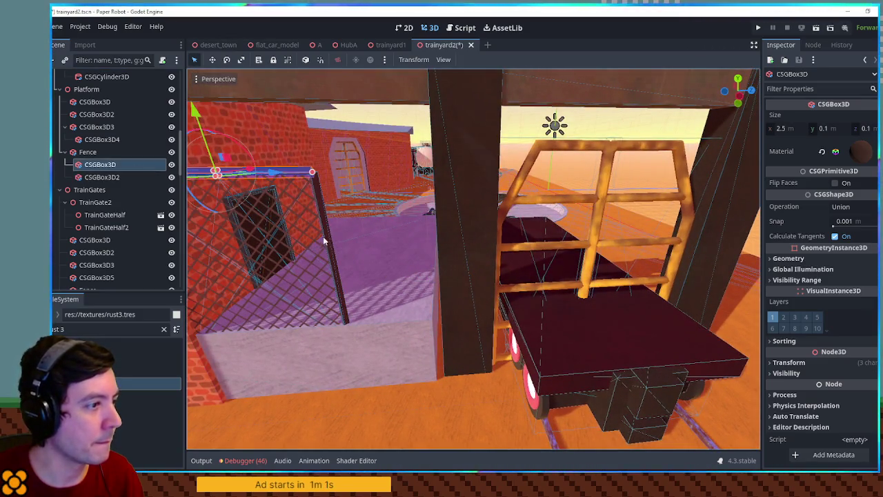
click(86, 153)
drag(333, 268, 423, 276)
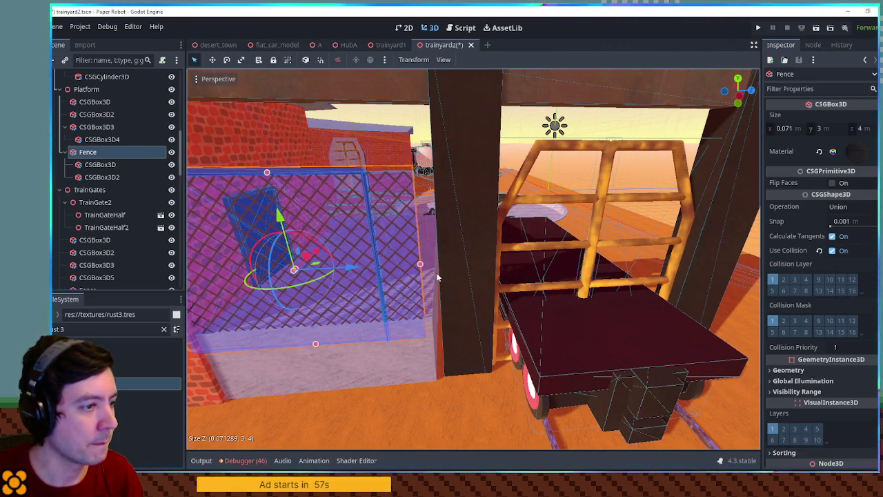
drag(437, 278, 473, 281)
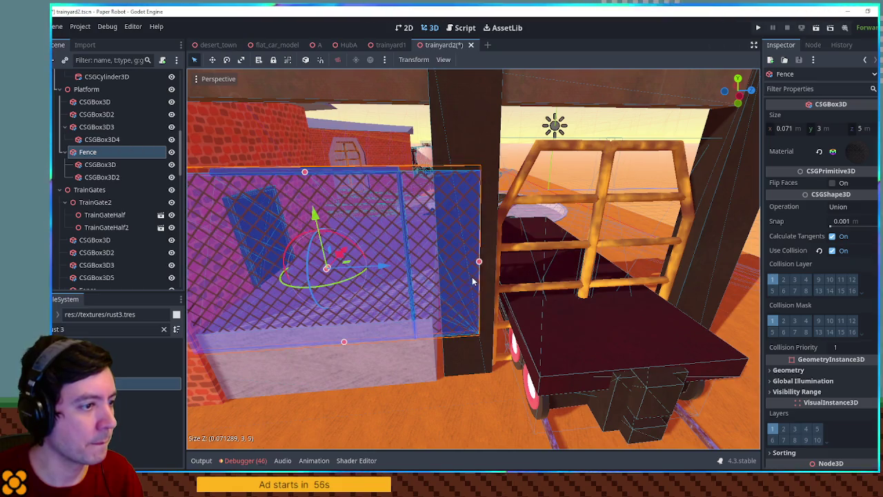
Step: Try lengthening the top rail to 4 and resizing the fence panel, undoing each change
click(138, 165)
drag(398, 176, 475, 179)
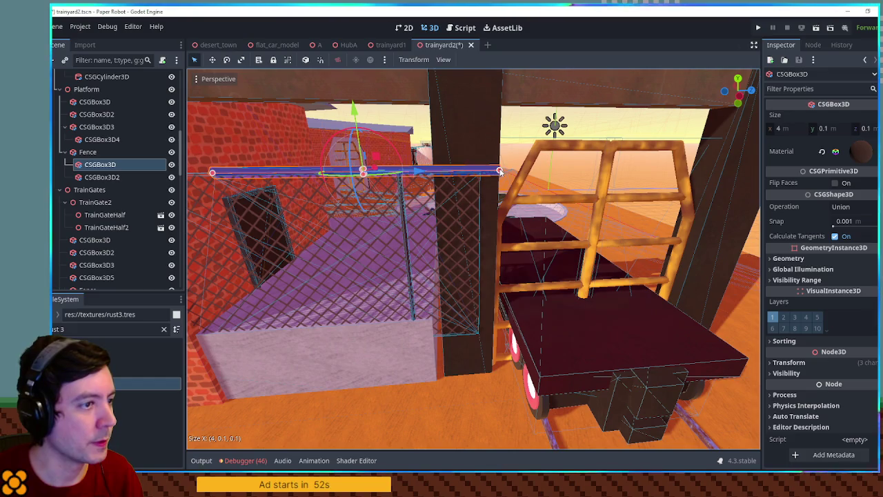
key(ctrl+z)
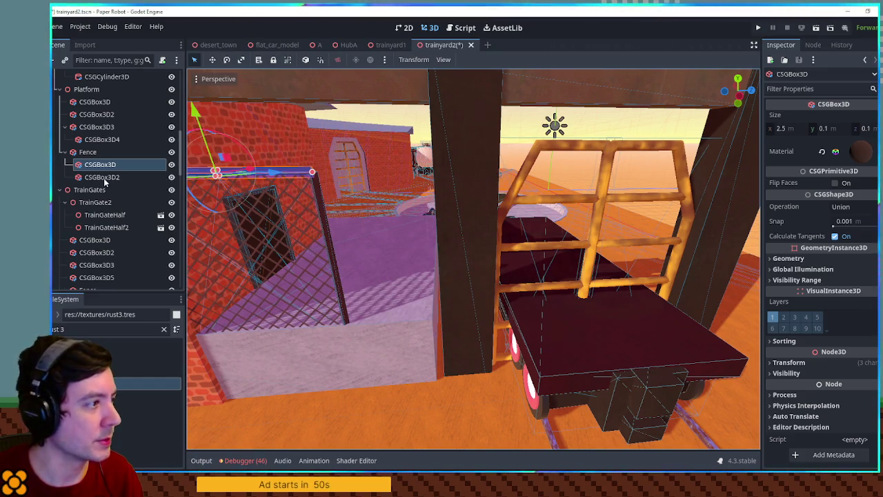
click(103, 151)
drag(336, 271, 413, 271)
key(ctrl+z)
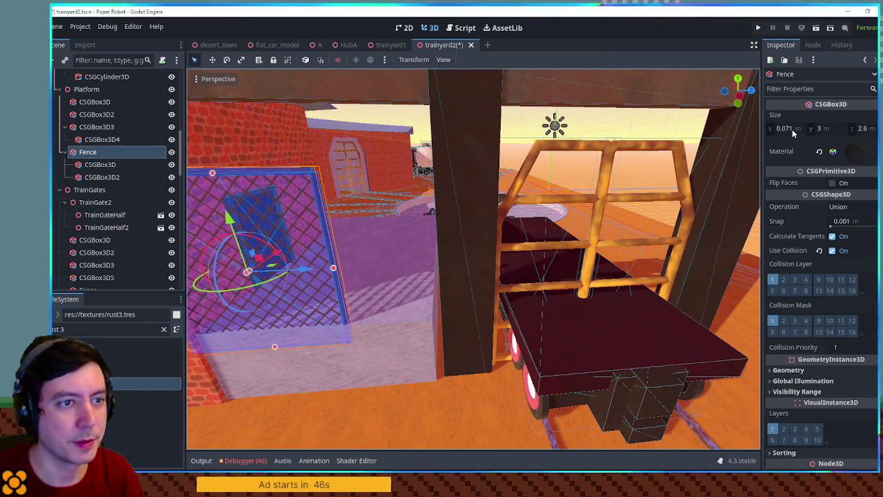
mouse_move(334, 269)
mouse_down()
mouse_move(431, 266)
mouse_move(385, 240)
mouse_move(329, 239)
mouse_up()
key(ctrl+z)
Step: Widen the fence panel to 5.271, lengthen the top rail to match, and align post and panel
drag(548, 235, 639, 239)
drag(529, 268, 465, 238)
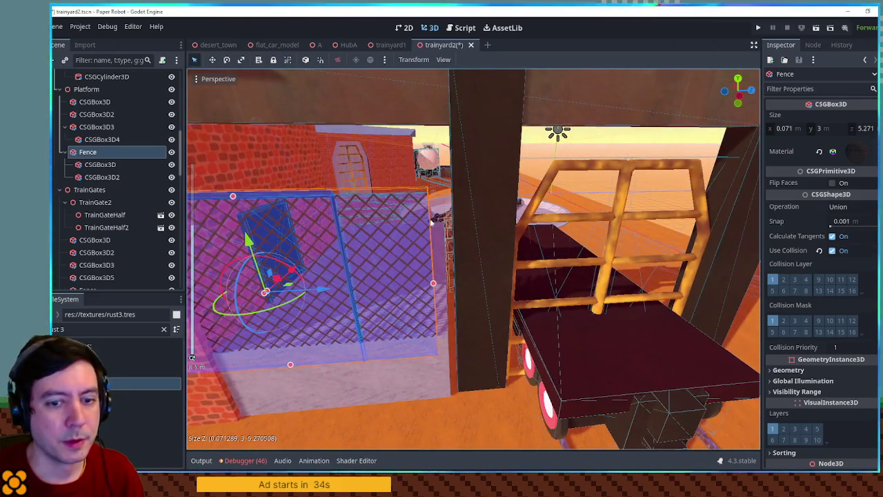
click(308, 198)
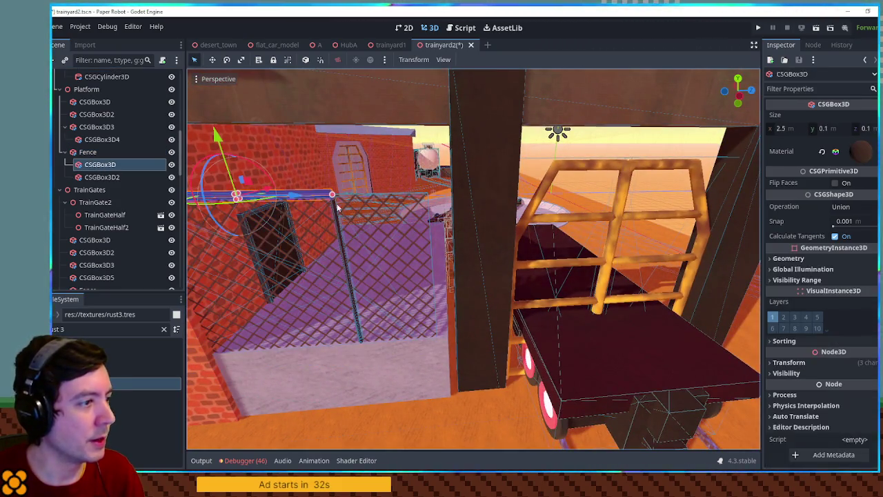
drag(332, 198, 428, 202)
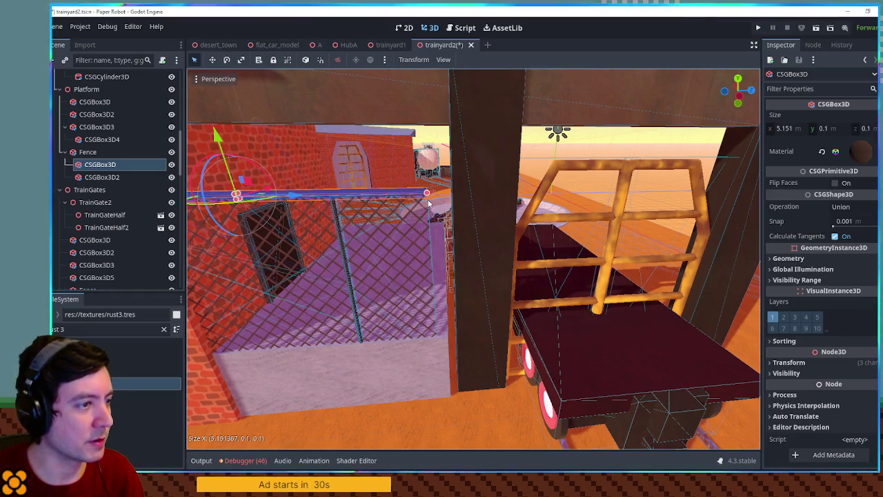
click(120, 177)
drag(404, 282, 490, 281)
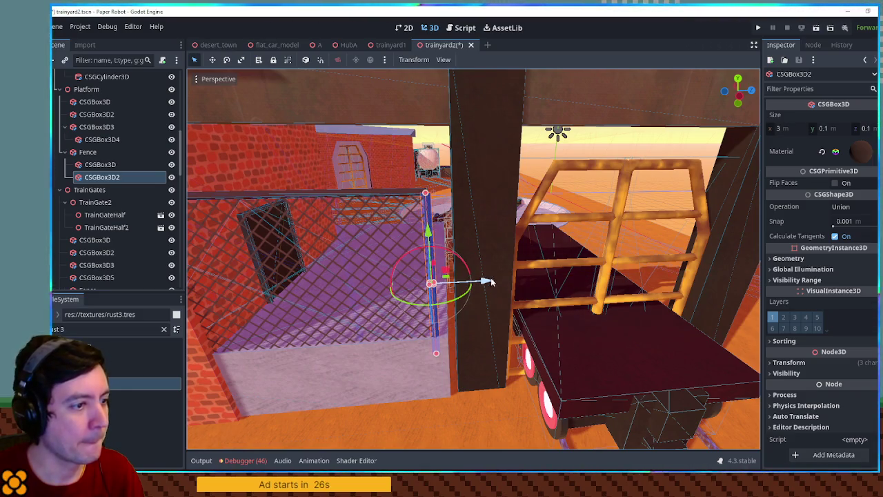
click(91, 152)
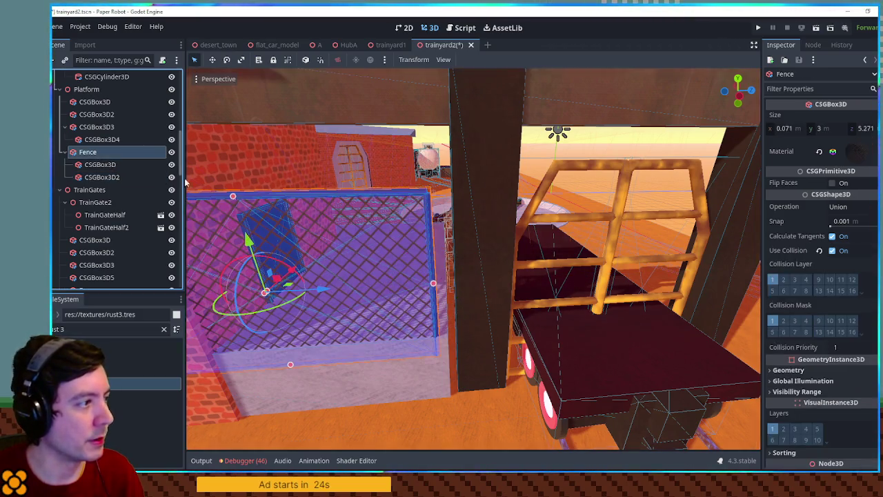
drag(327, 290, 337, 289)
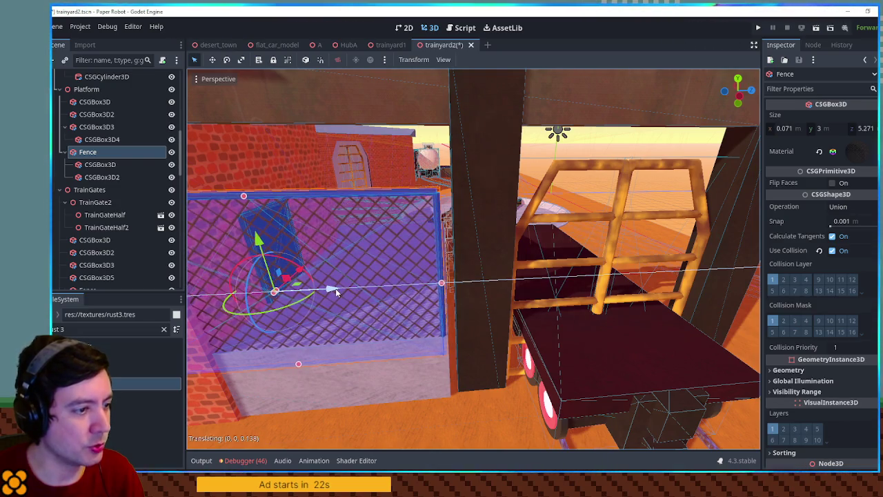
Step: Thicken the dark gate pillar slightly to 1.188
scroll(384, 293, down, 5)
click(653, 234)
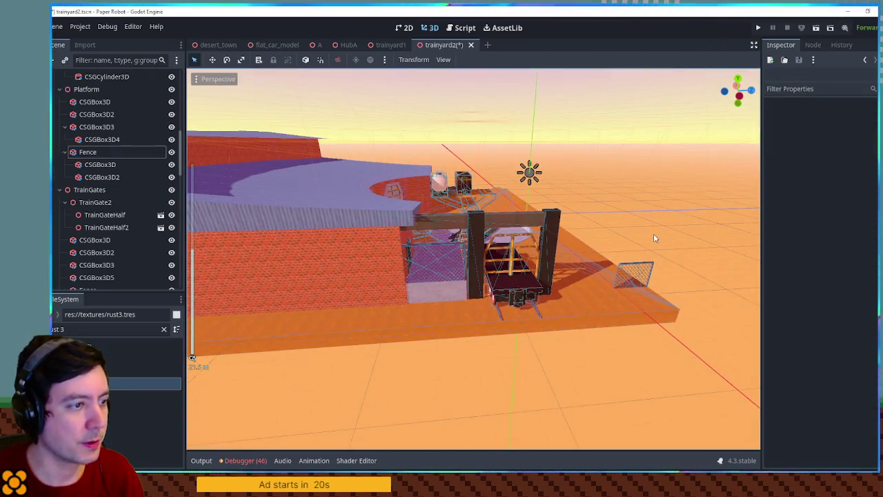
scroll(658, 232, up, 5)
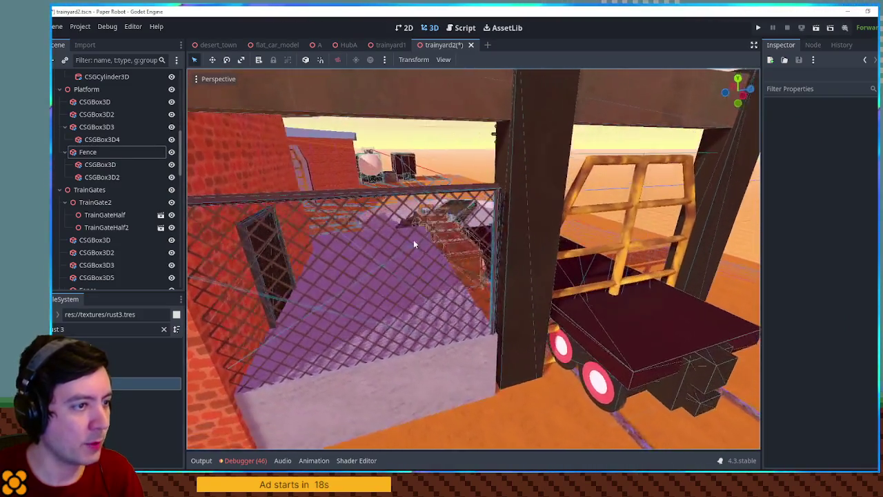
click(489, 271)
drag(479, 279, 468, 281)
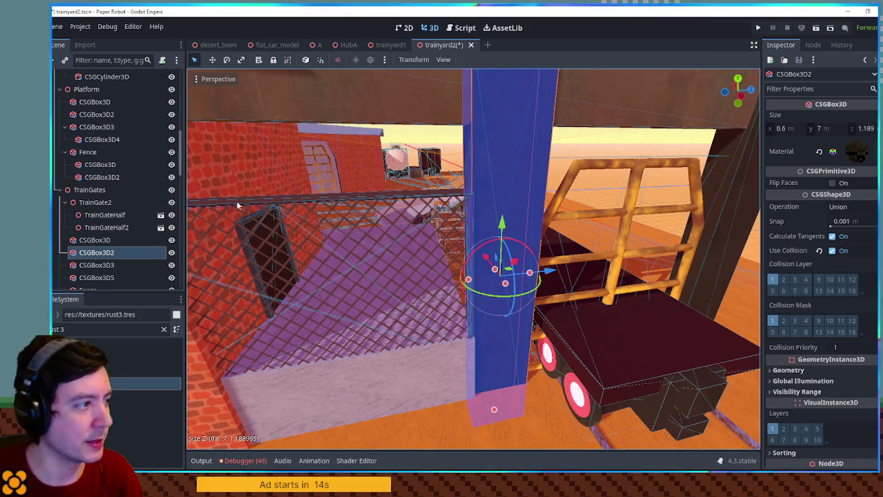
Step: Delete the Fence's CSGBox3D2 and shift the Fence about 0.48 m along X
click(102, 175)
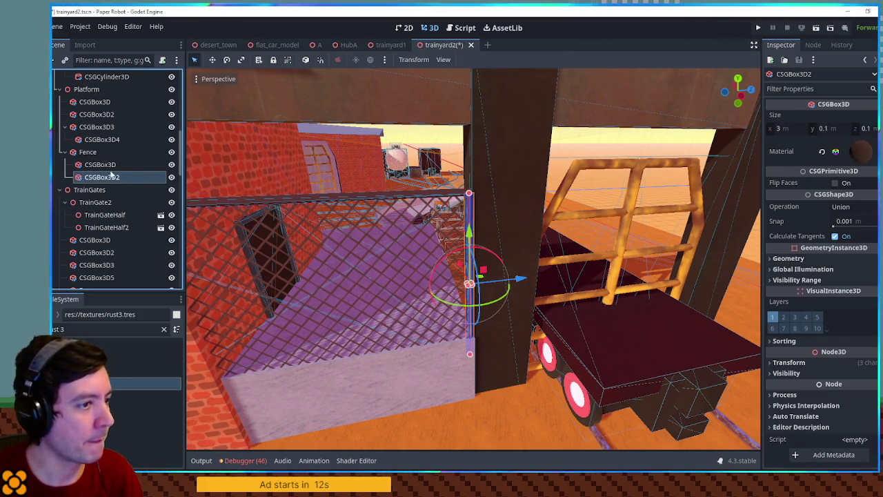
key(Delete)
drag(411, 243, 462, 256)
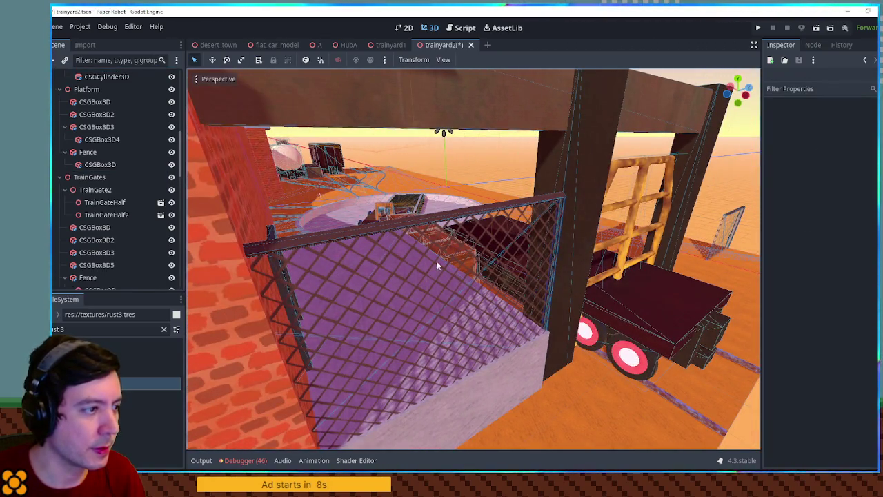
click(93, 153)
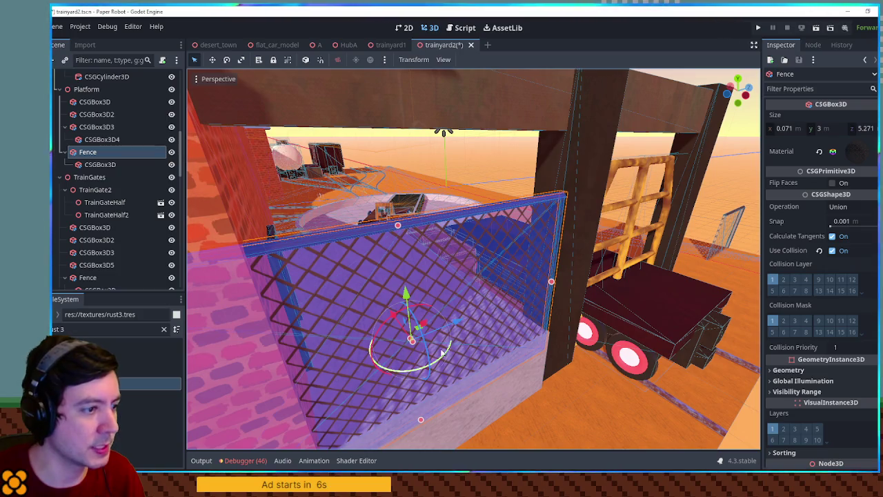
mouse_move(390, 314)
mouse_down()
mouse_move(378, 299)
mouse_move(488, 293)
mouse_up()
Step: Set TrainGateHalf2's Y rotation to 100 degrees
click(515, 271)
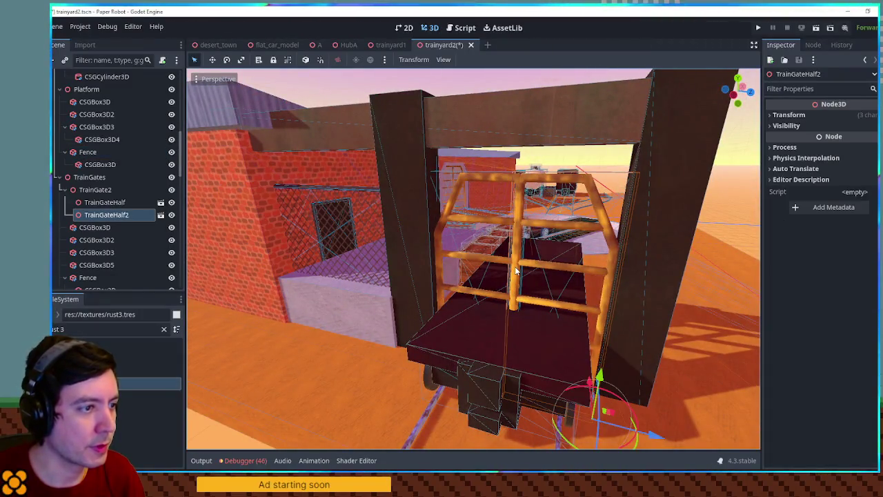
click(825, 116)
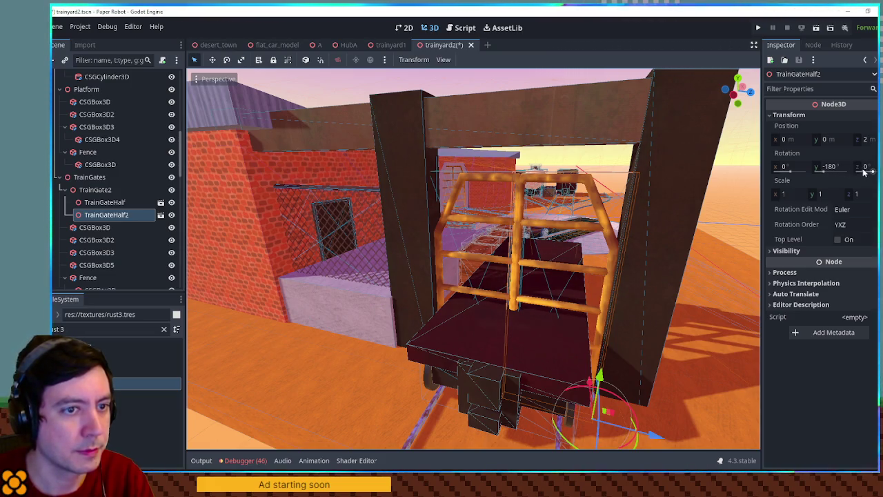
mouse_move(832, 172)
mouse_down()
mouse_move(793, 172)
mouse_move(806, 172)
mouse_up()
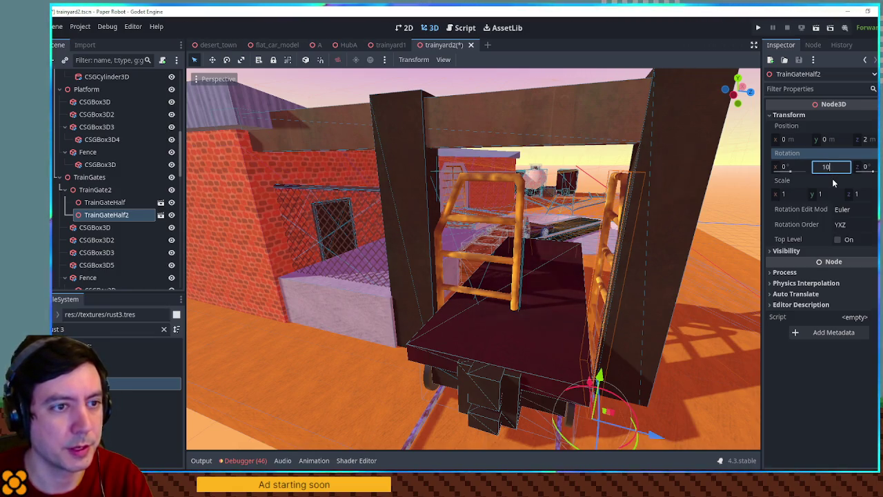
text(100)
key(Return)
Step: Set TrainGateHalf's Y rotation to 80 degrees after trying -100 and 100
click(104, 202)
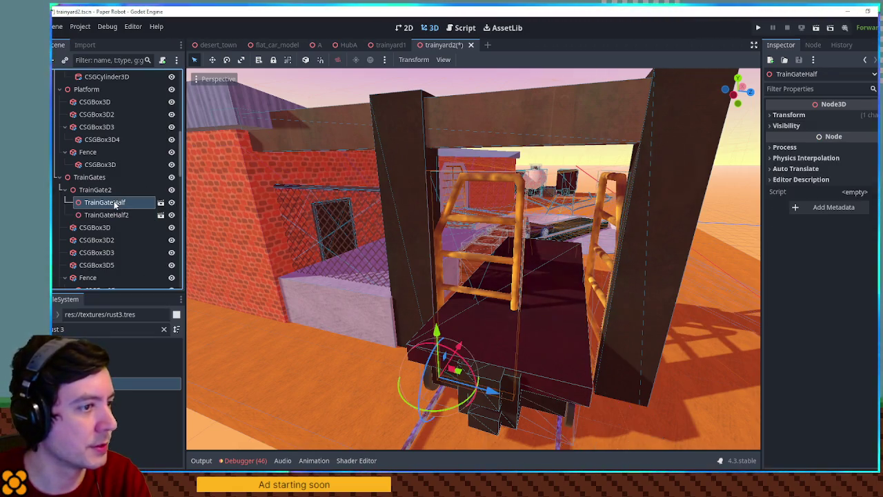
click(832, 167)
text(-180)
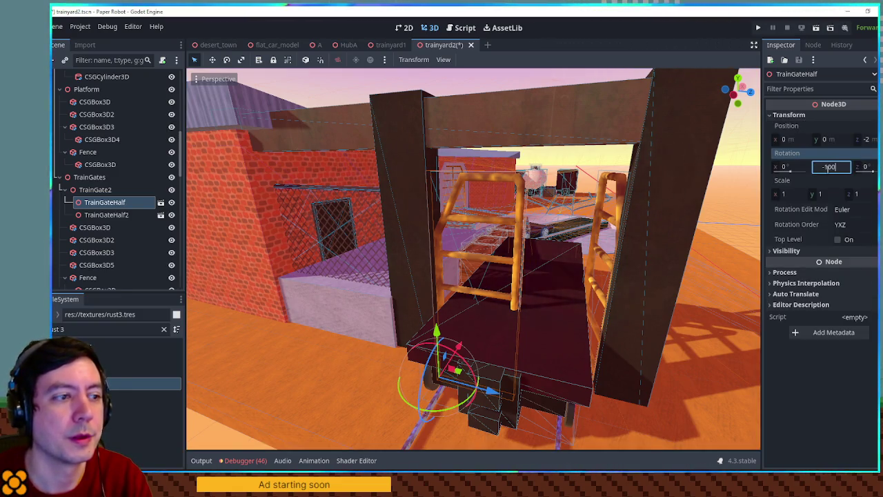
key(Return)
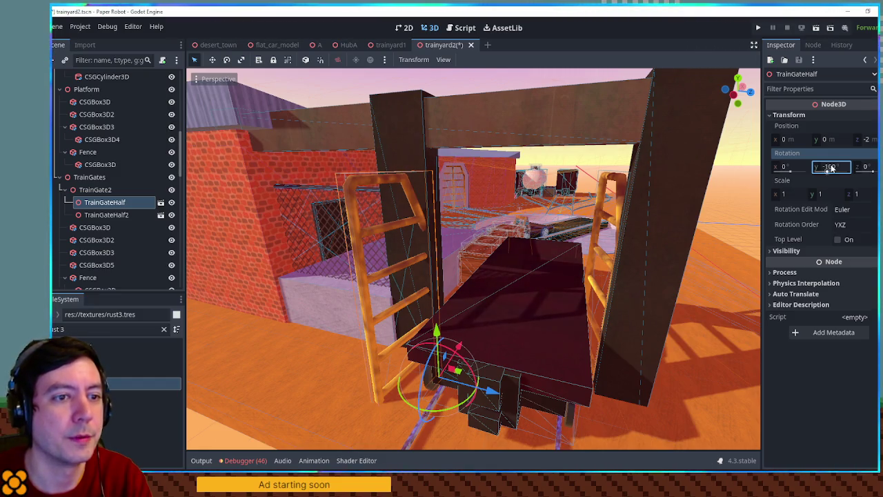
text(0)
key(Return)
drag(674, 225, 697, 251)
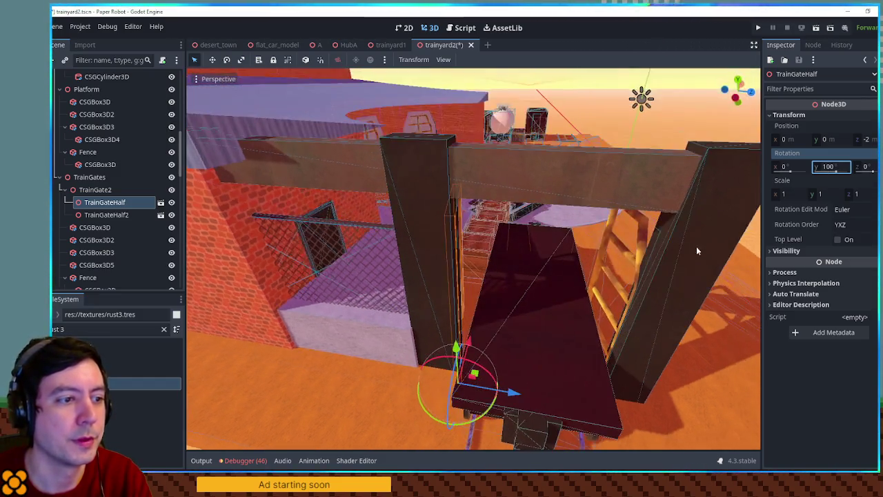
text(0)
key(Return)
mouse_move(694, 174)
mouse_down()
mouse_move(600, 206)
mouse_move(581, 277)
mouse_move(562, 263)
mouse_up()
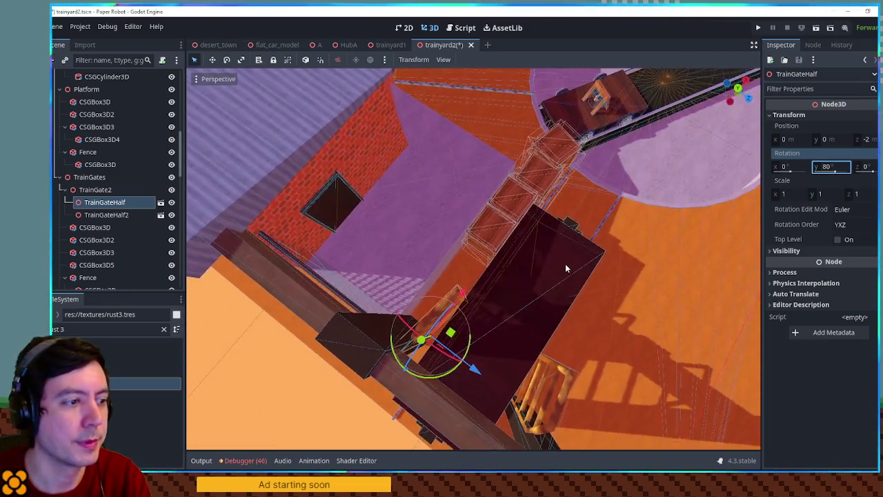
scroll(558, 256, down, 3)
click(345, 394)
scroll(468, 344, up, 3)
mouse_move(468, 344)
mouse_down()
mouse_move(398, 309)
mouse_move(413, 271)
mouse_move(509, 262)
mouse_move(457, 241)
mouse_move(479, 222)
mouse_move(483, 197)
mouse_move(466, 240)
mouse_up()
Step: Select both gate halves and rotate them together with the gizmo
click(471, 241)
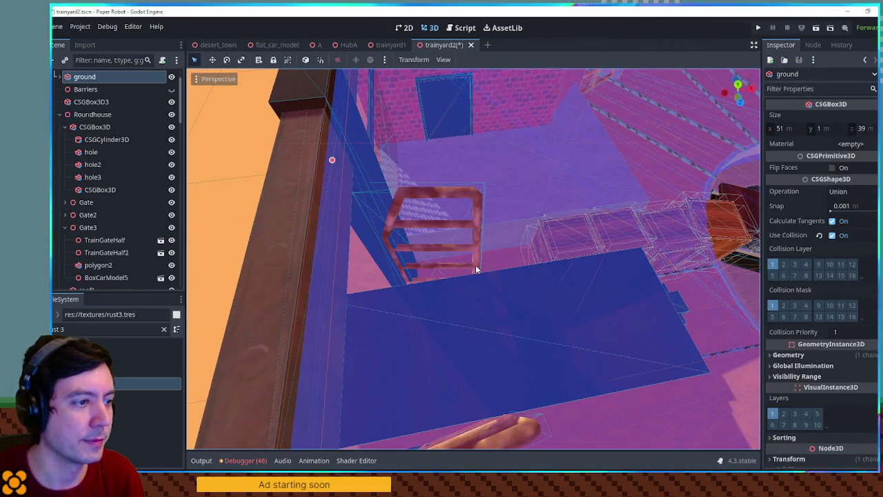
click(475, 265)
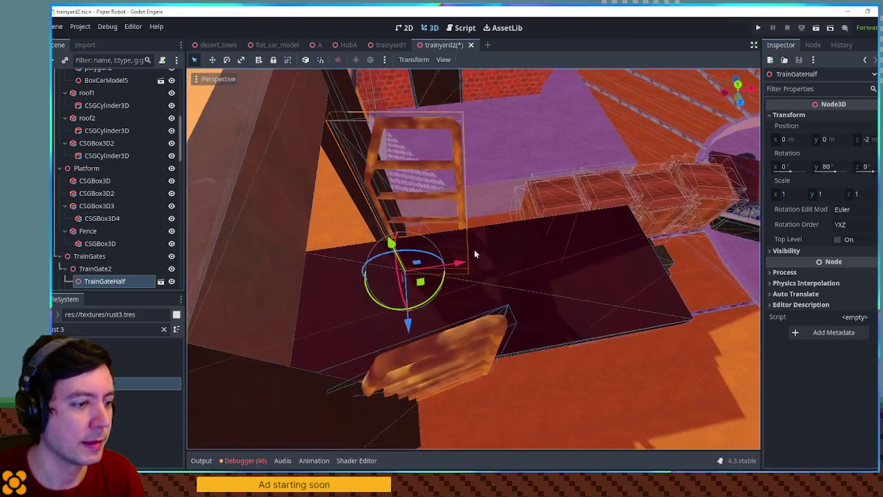
shift+click(493, 333)
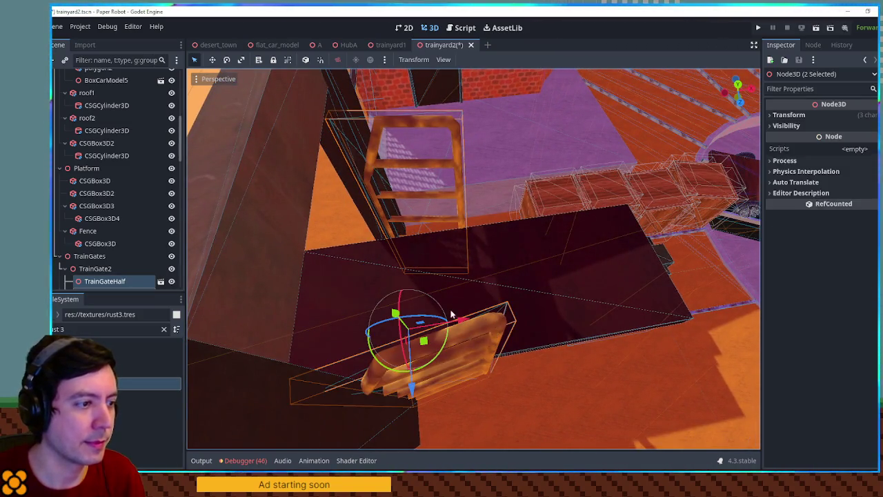
drag(461, 321, 468, 321)
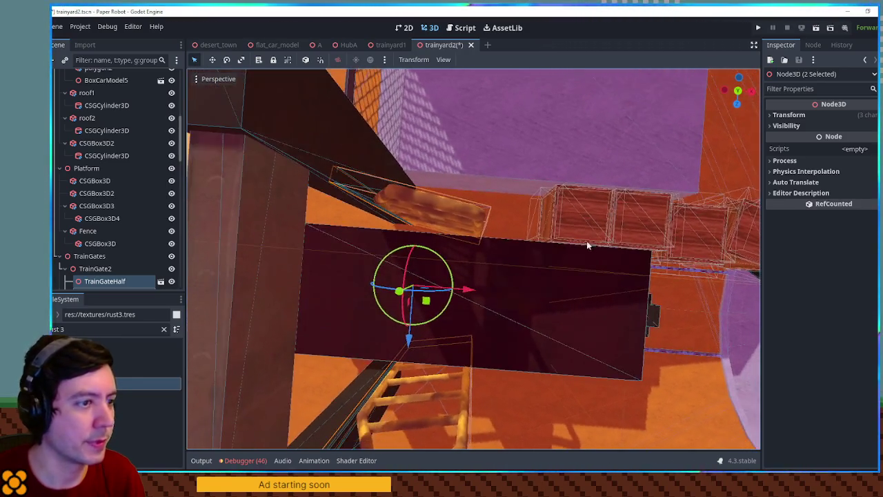
Step: Duplicate the crate StaticCrate3 and slide the copy 2 m along X
click(586, 241)
scroll(562, 271, up, 3)
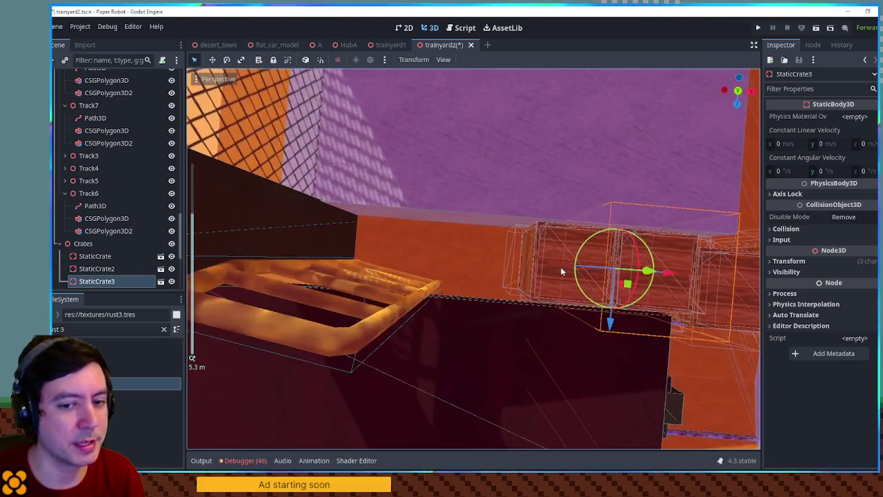
key(ctrl+d)
key(ctrl+d)
mouse_move(580, 262)
mouse_down()
mouse_move(533, 265)
mouse_move(552, 265)
mouse_move(538, 265)
mouse_move(545, 258)
mouse_move(522, 270)
mouse_up()
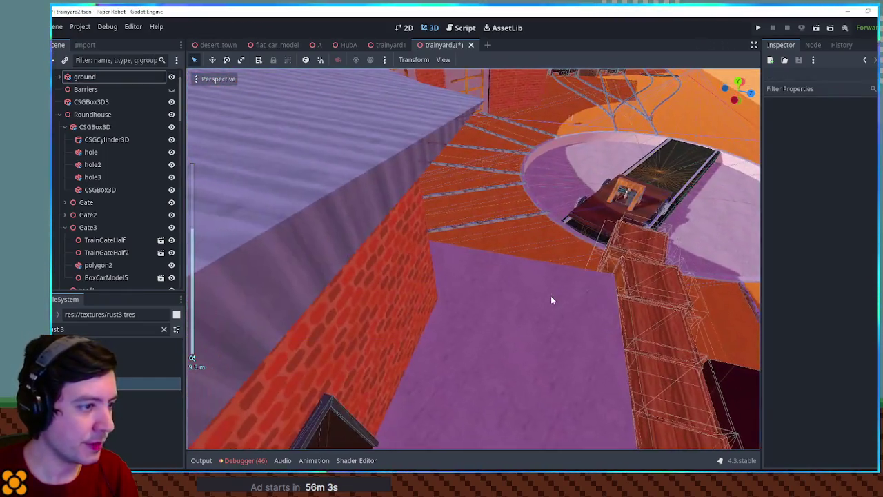
Step: Duplicate the raised platform box and slide the copy along X beside the tracks
click(551, 300)
key(f)
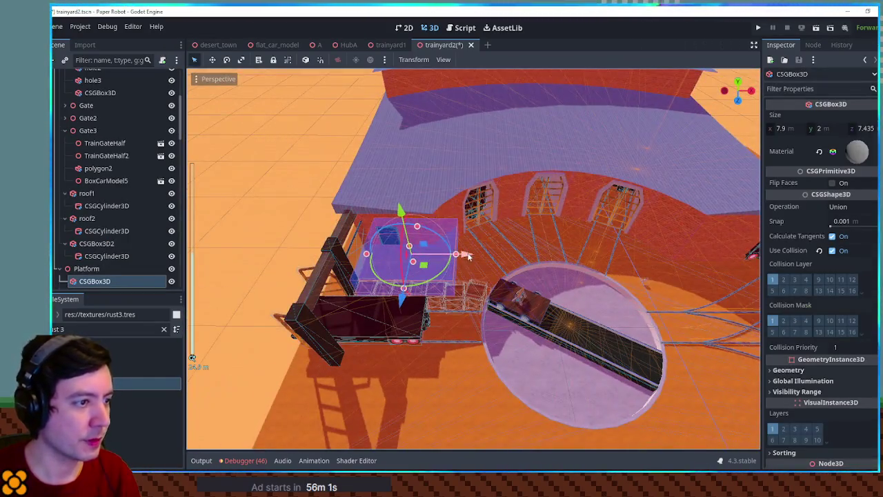
key(ctrl+d)
drag(468, 255, 778, 255)
key(f)
mouse_move(535, 251)
mouse_down()
mouse_move(560, 249)
mouse_move(494, 224)
mouse_up()
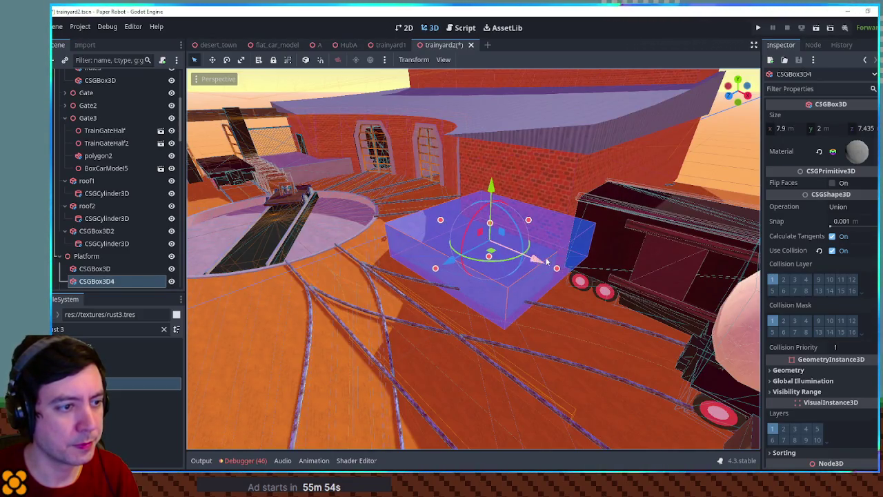
Step: Shorten the copied purple platform box's depth to 4.365 m
click(720, 172)
mouse_move(721, 172)
mouse_down()
mouse_move(528, 202)
mouse_move(534, 247)
mouse_up()
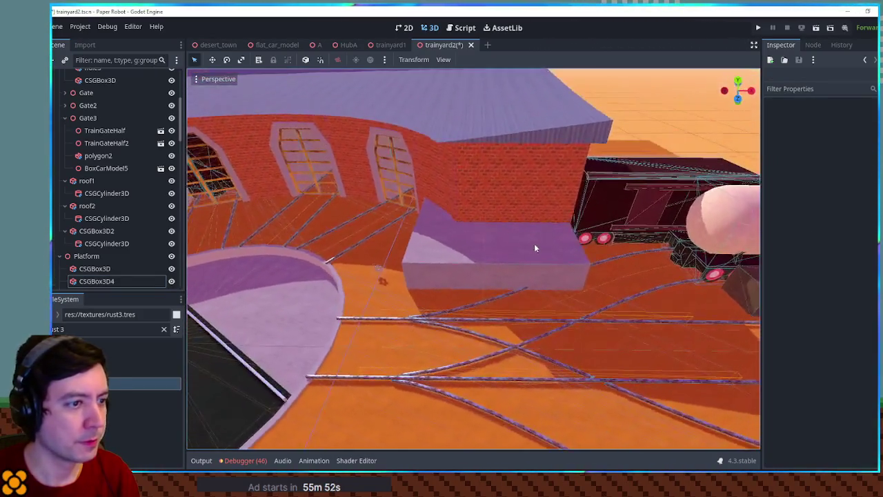
drag(578, 296, 575, 313)
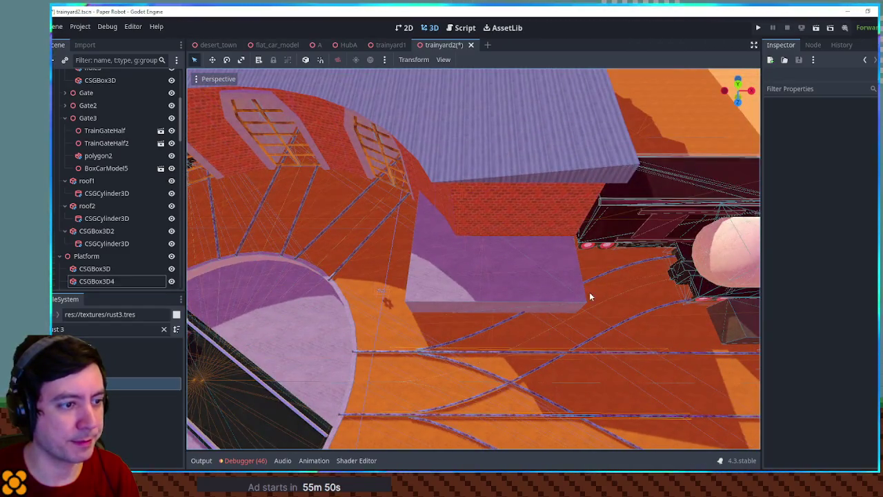
click(538, 275)
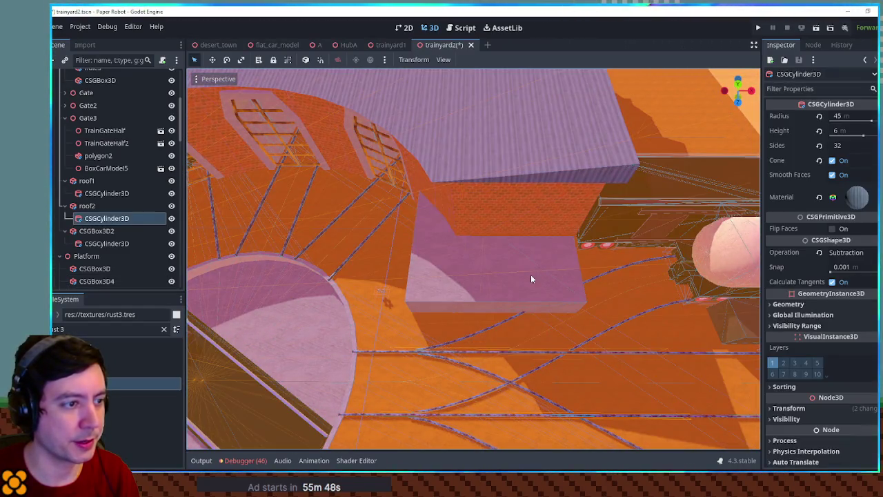
scroll(521, 290, up, 5)
mouse_move(510, 351)
mouse_down()
mouse_move(509, 286)
mouse_move(407, 184)
mouse_move(395, 179)
mouse_move(399, 231)
mouse_move(348, 232)
mouse_move(347, 249)
mouse_move(418, 258)
mouse_move(639, 164)
mouse_up()
mouse_move(709, 147)
mouse_down()
mouse_move(565, 227)
mouse_move(587, 216)
mouse_move(467, 226)
mouse_move(458, 217)
mouse_move(434, 256)
mouse_move(518, 236)
mouse_move(457, 247)
mouse_up()
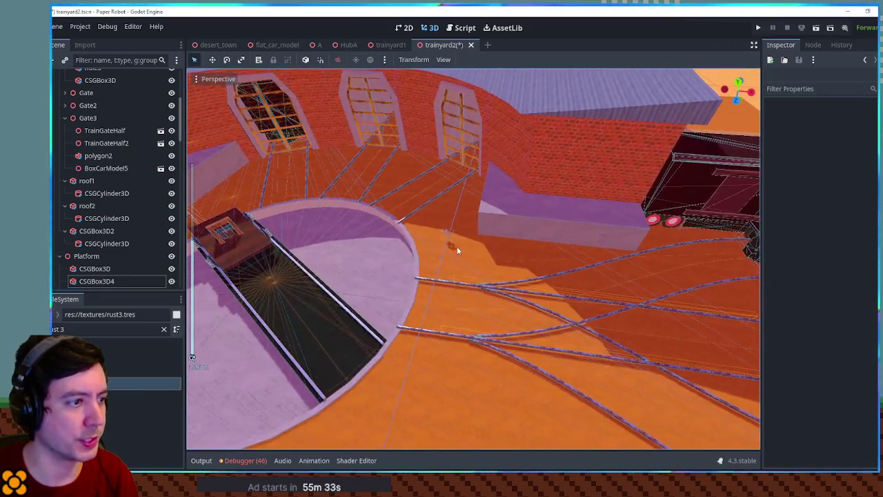
Step: Inspect the gear spinner and turntable cylinders up close
click(457, 246)
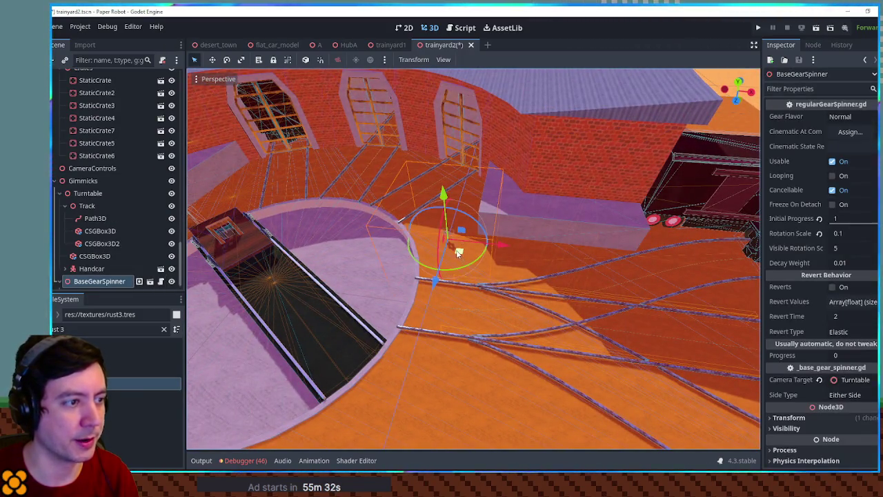
mouse_move(458, 254)
mouse_down()
mouse_move(620, 232)
mouse_move(483, 234)
mouse_move(471, 223)
mouse_move(473, 148)
mouse_move(455, 200)
mouse_move(436, 216)
mouse_move(384, 215)
mouse_move(483, 194)
mouse_move(499, 200)
mouse_up()
scroll(499, 196, down, 5)
click(553, 176)
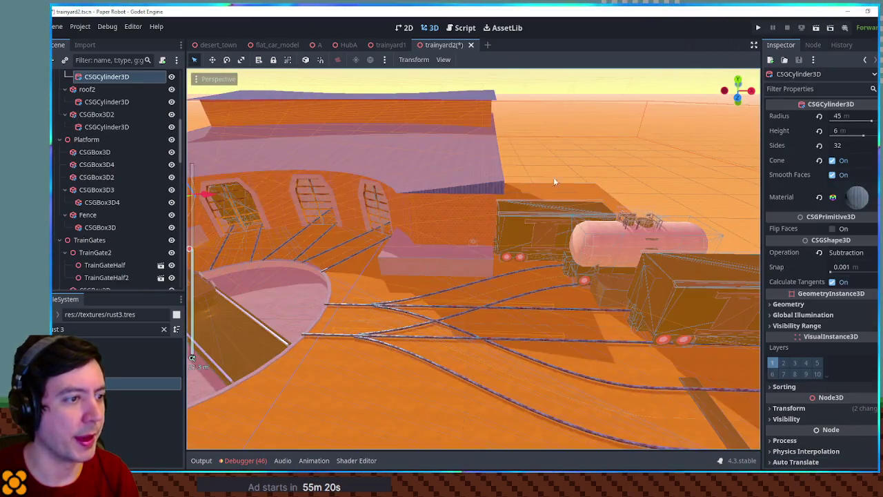
drag(413, 219, 606, 181)
scroll(329, 139, down, 3)
click(329, 139)
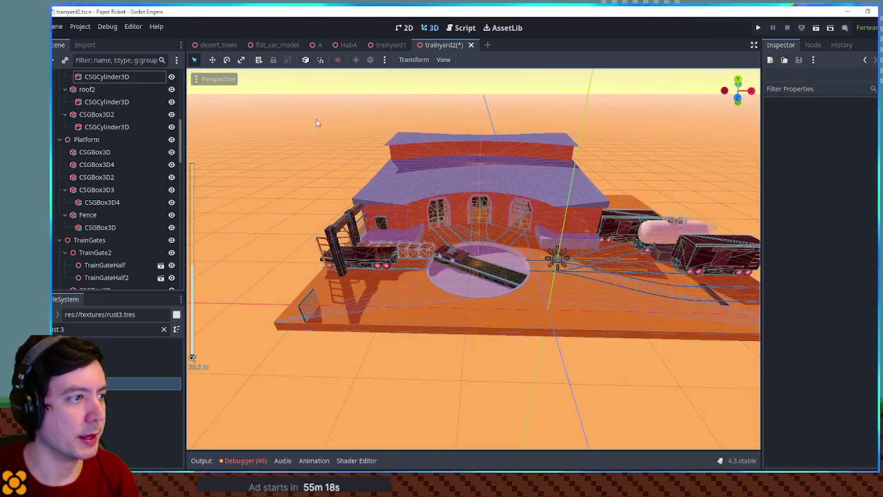
scroll(485, 268, up, 8)
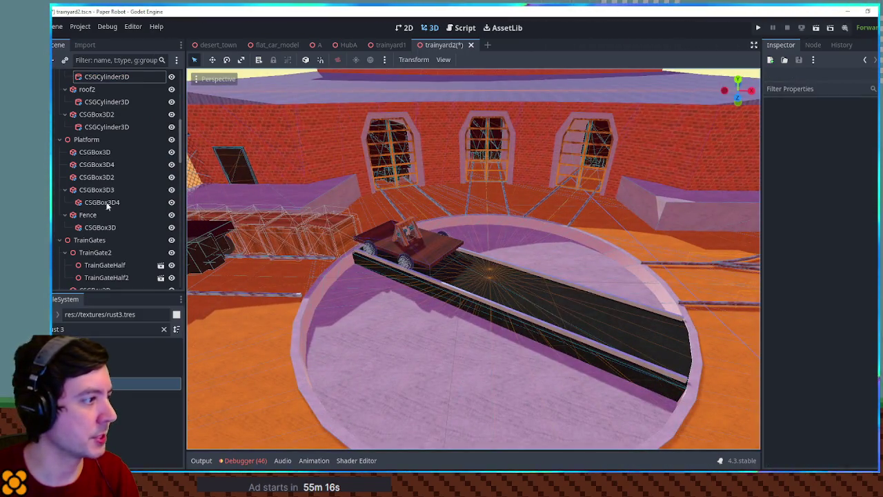
Step: Find Turntable by filtering for 'turn', frame it, and start adding a child node
click(99, 60)
text(turn)
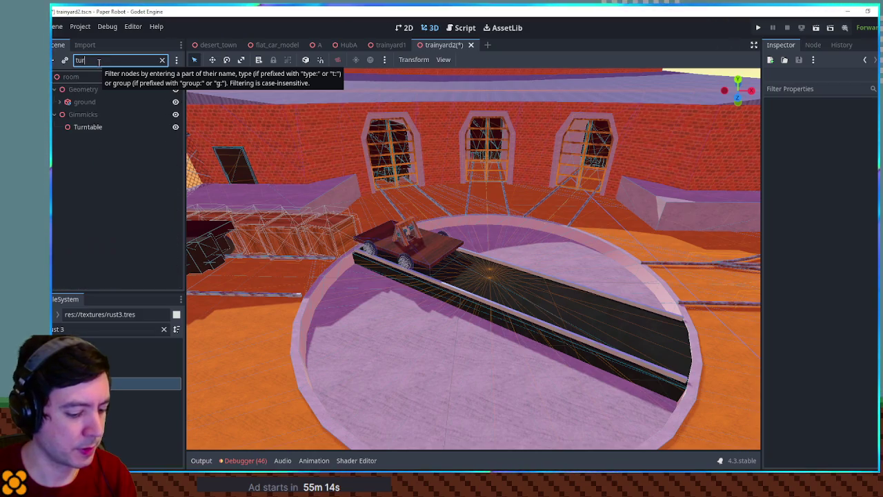
click(89, 127)
click(162, 60)
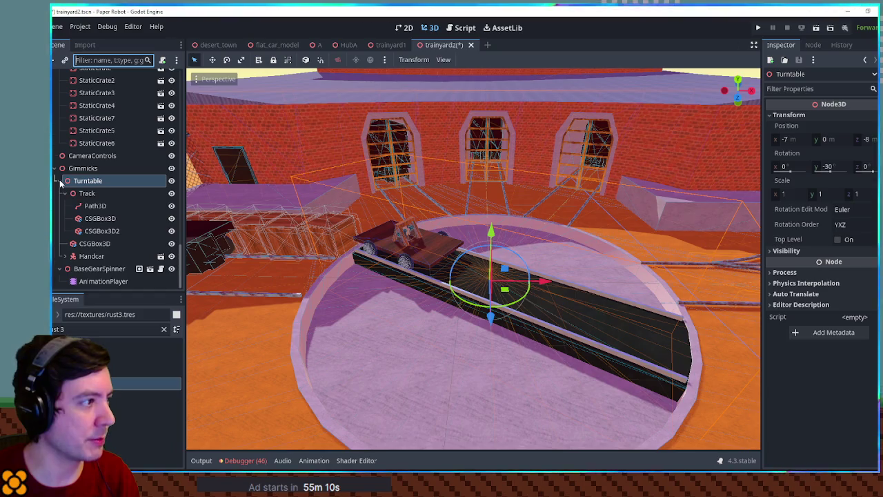
mouse_move(502, 268)
mouse_down()
mouse_move(400, 276)
mouse_move(449, 292)
mouse_move(200, 253)
mouse_up()
click(61, 181)
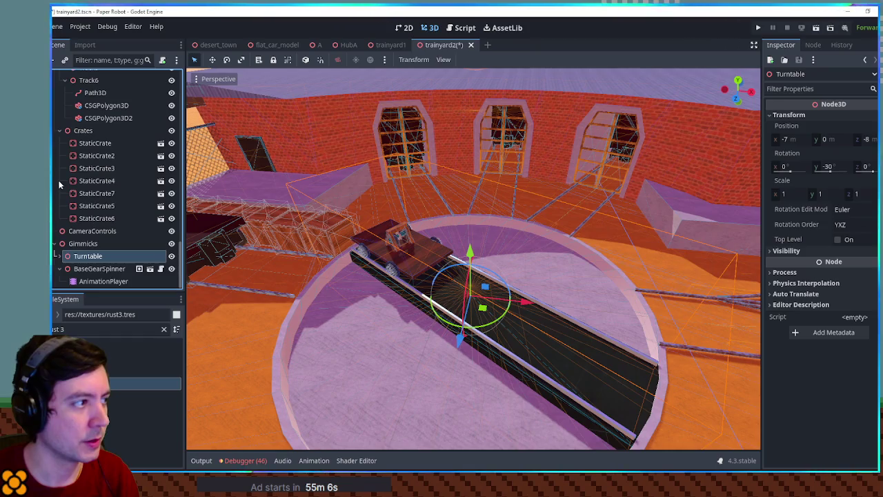
key(f)
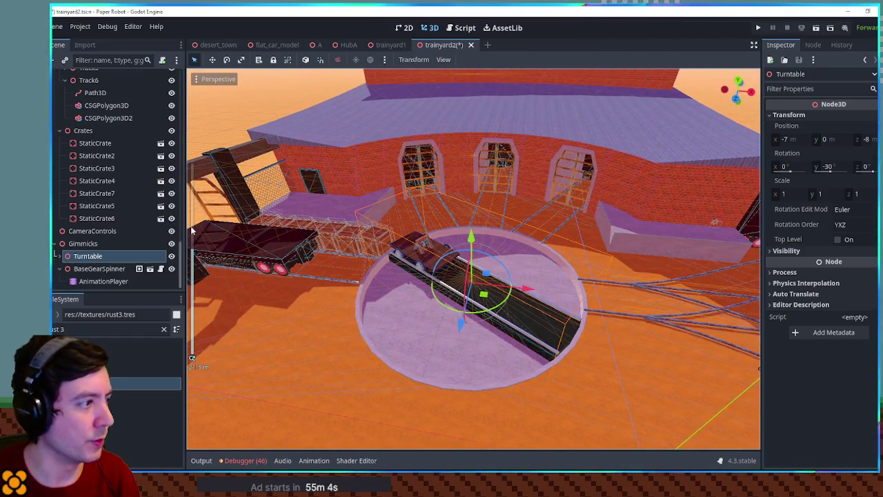
key(ctrl+a)
Step: Add a Node3D under Gimmicks above Turntable and rename it TurntableCameraFocus
text(node3d)
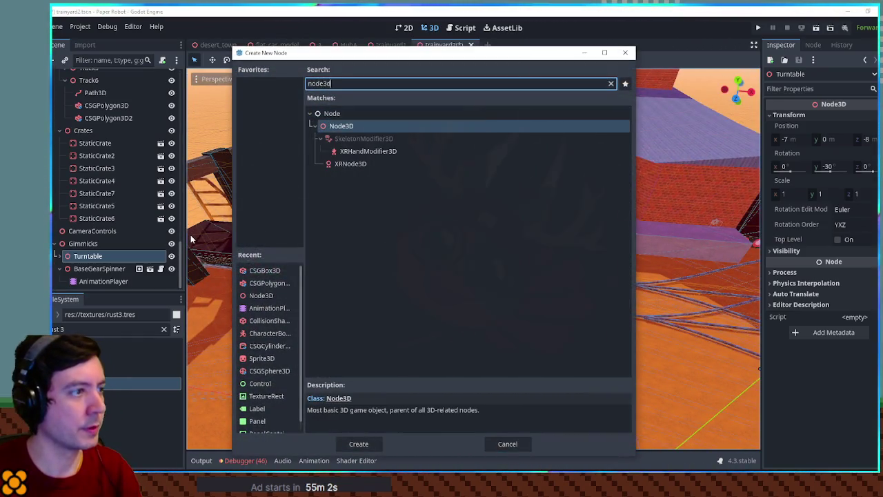
key(Return)
drag(91, 280, 83, 192)
key(F2)
text(T)
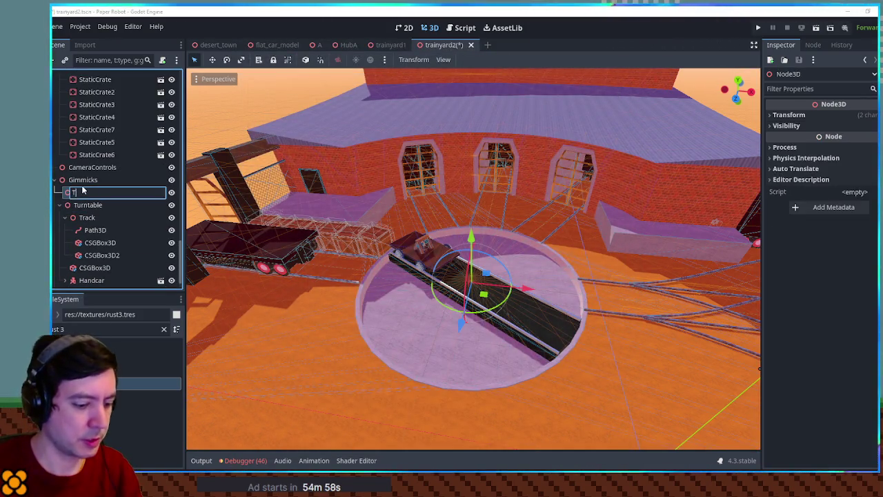
text(urntableCameraFocus)
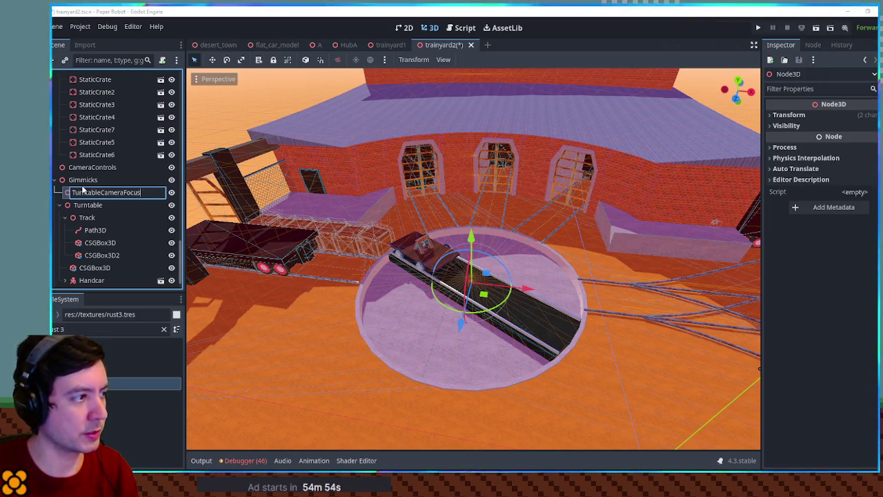
key(Return)
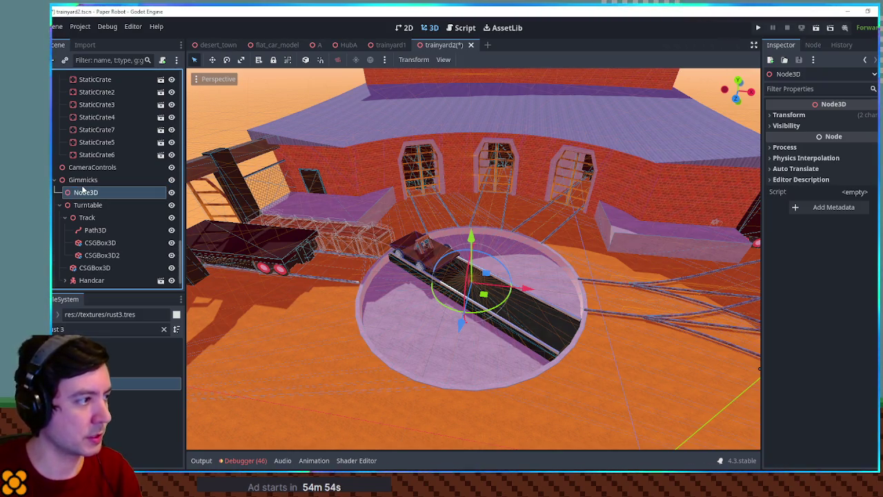
Step: Point BaseGearSpinner's Camera Target at the TurntableCameraFocus node
mouse_move(641, 248)
mouse_down()
mouse_move(684, 218)
mouse_move(572, 223)
mouse_up()
click(683, 215)
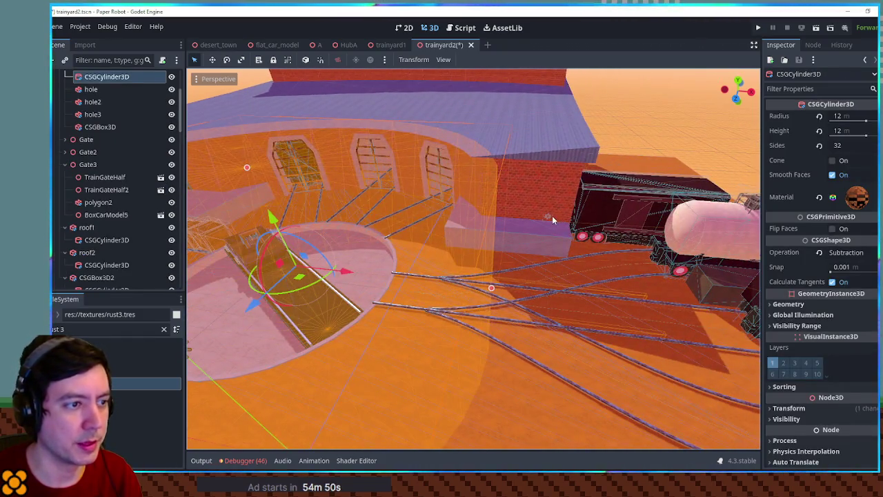
click(552, 215)
click(549, 218)
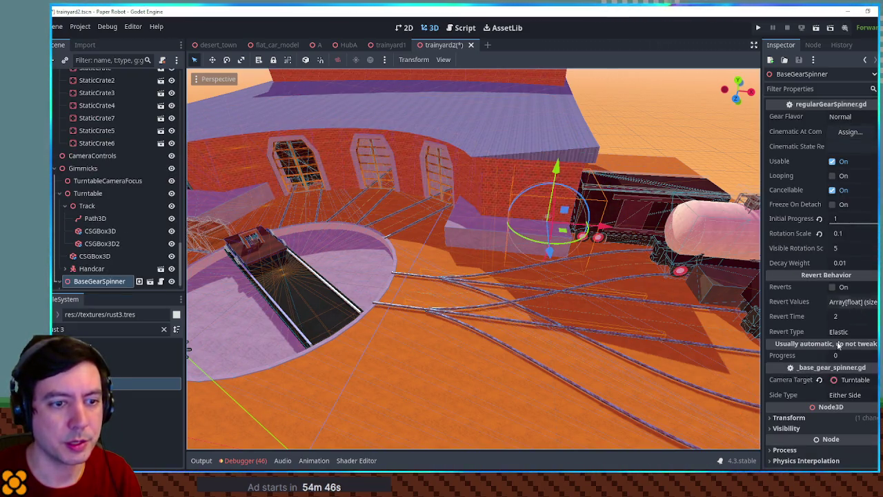
scroll(838, 345, down, 2)
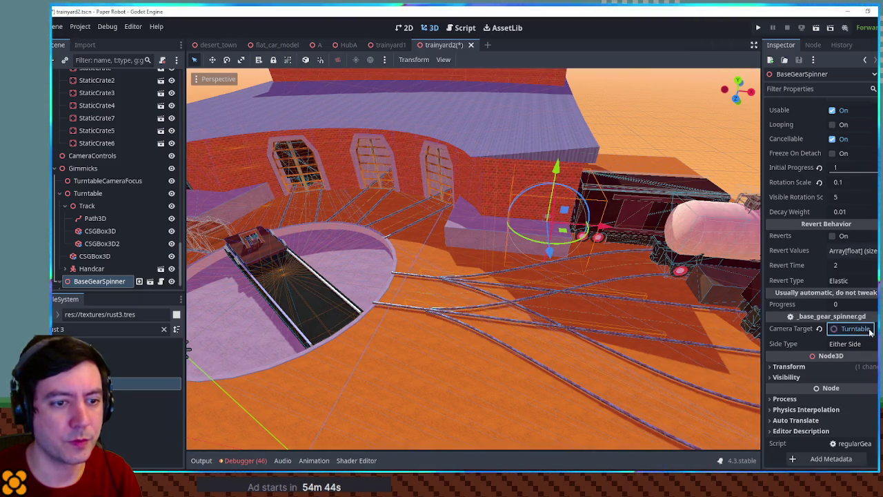
click(845, 329)
double_click(453, 241)
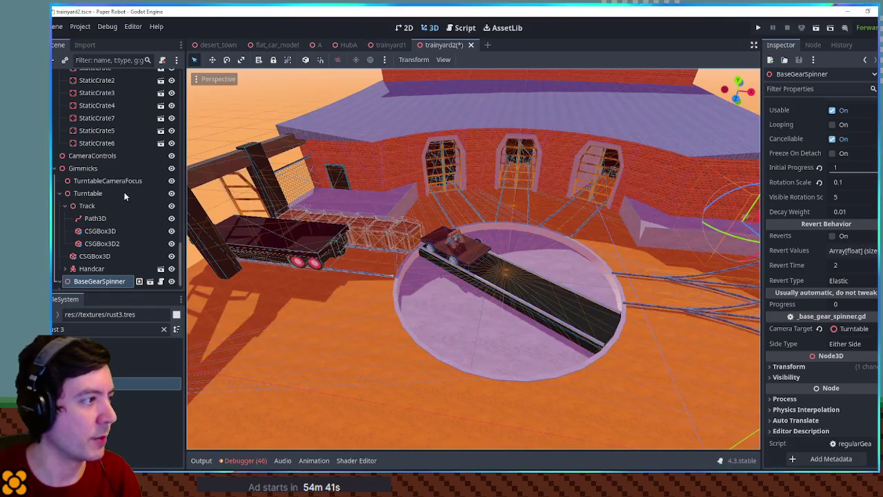
Step: Select TurntableCameraFocus and frame the viewport on it around the turntable
click(108, 180)
key(f)
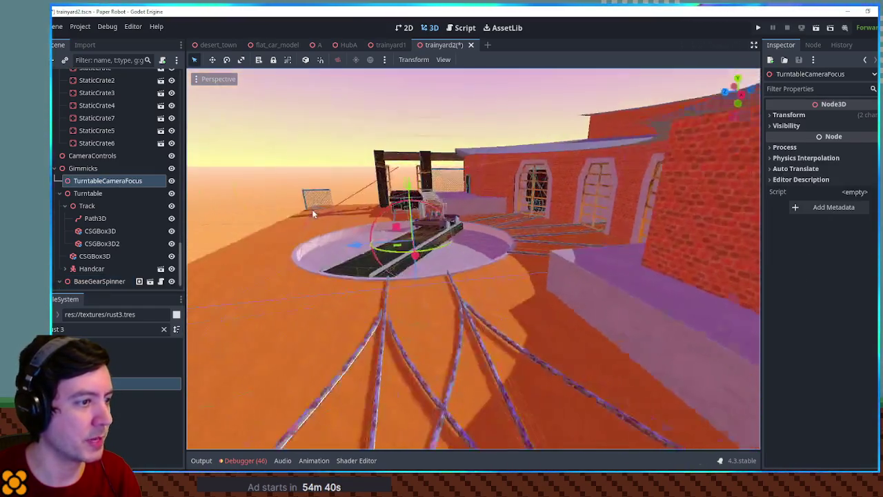
mouse_move(312, 210)
mouse_down()
mouse_move(546, 292)
mouse_move(658, 295)
mouse_move(598, 292)
mouse_move(554, 276)
mouse_move(314, 279)
mouse_move(400, 289)
mouse_up()
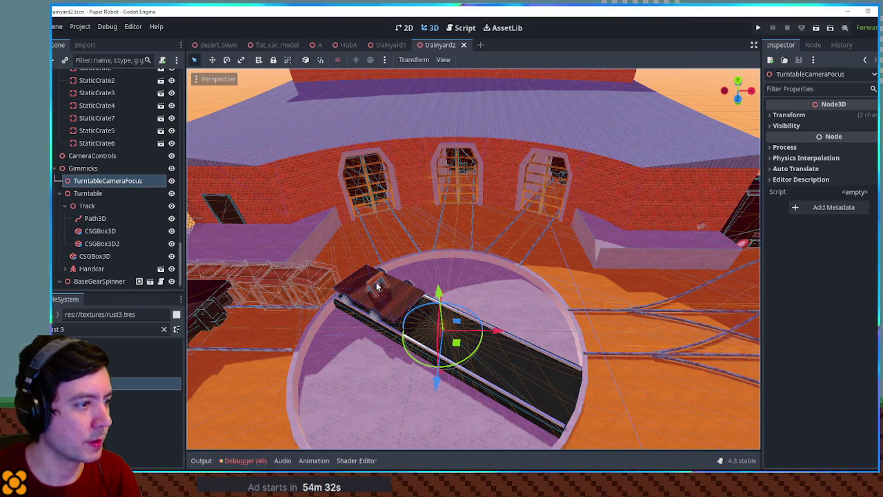
Step: Preview the handcar gear spinner's new_animation, scrubbing the playhead to about 0.73
click(377, 284)
mouse_move(372, 290)
mouse_down()
mouse_move(426, 267)
mouse_move(399, 226)
mouse_up()
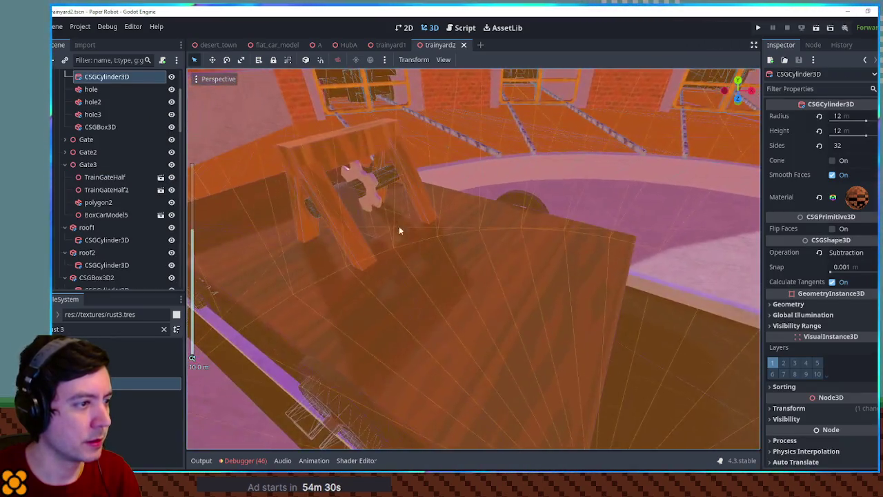
click(374, 192)
click(374, 192)
click(70, 243)
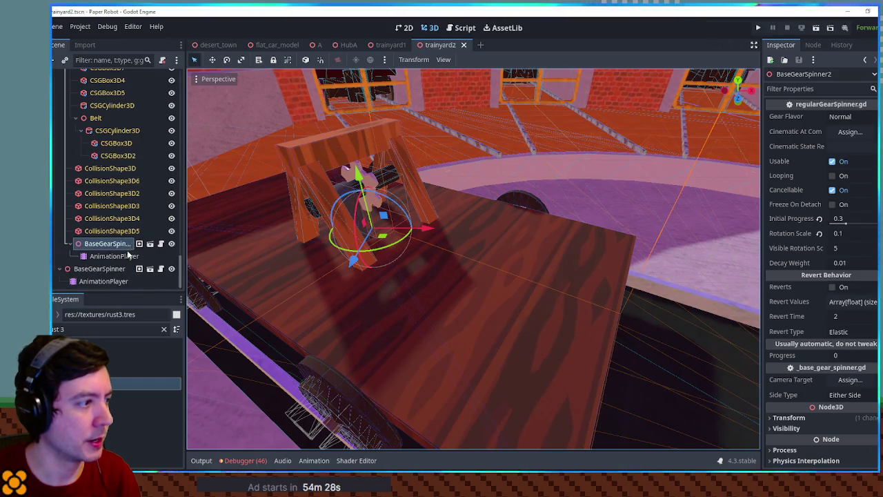
click(114, 256)
click(360, 308)
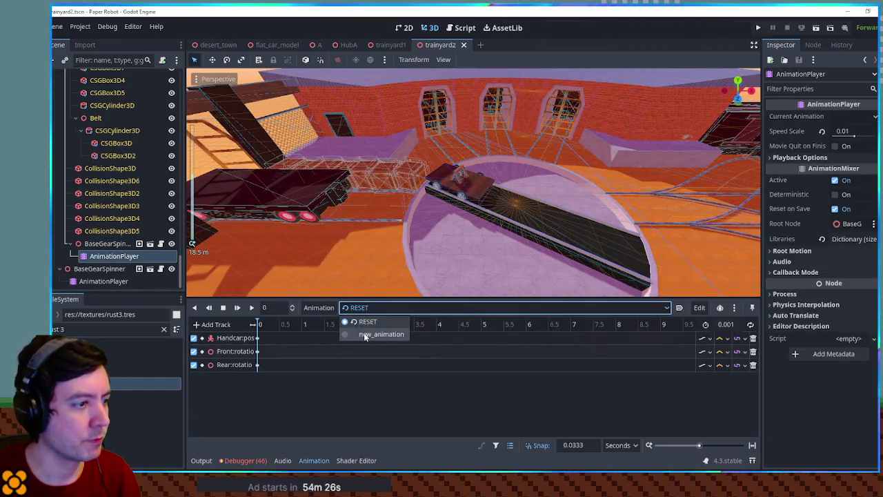
click(365, 335)
click(284, 323)
drag(283, 324, 290, 324)
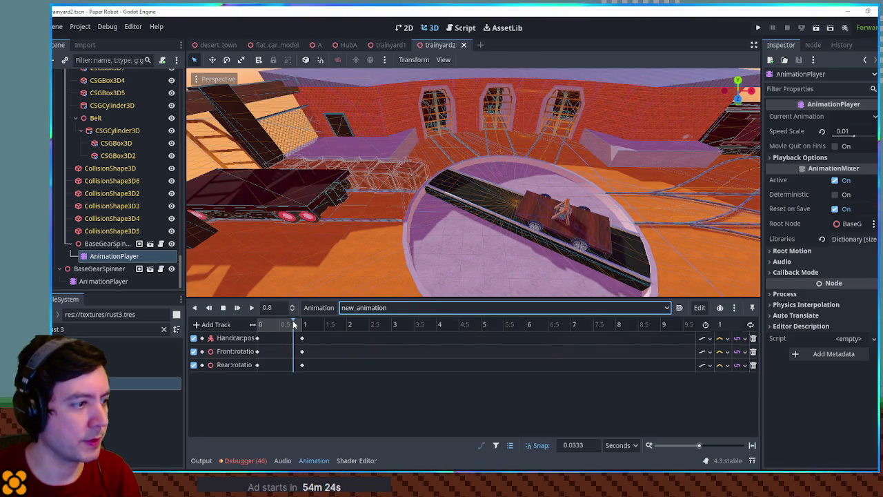
Step: Change BaseGearSpinner2's Initial Progress from 0.3 to 0.6
click(107, 243)
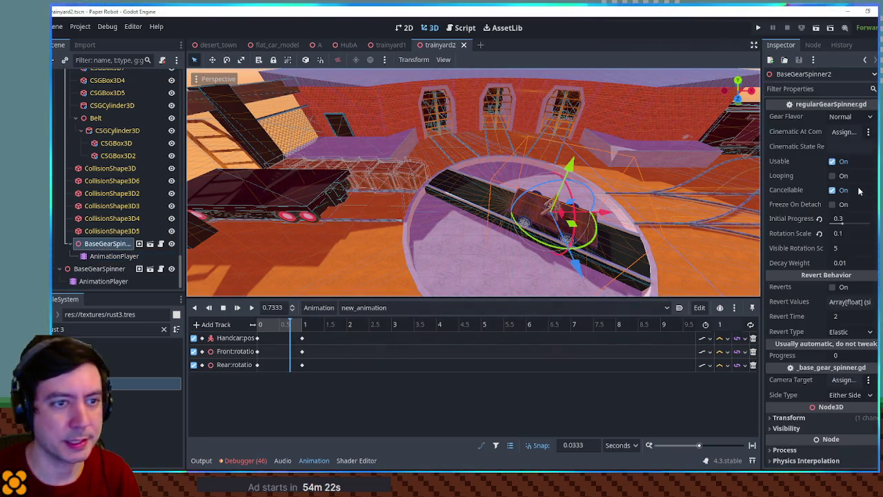
click(849, 218)
text(0.6)
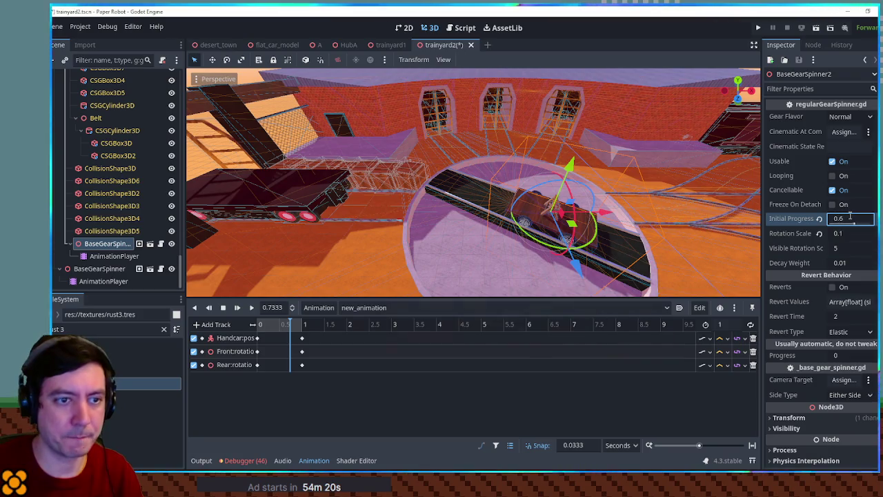
drag(543, 198, 559, 207)
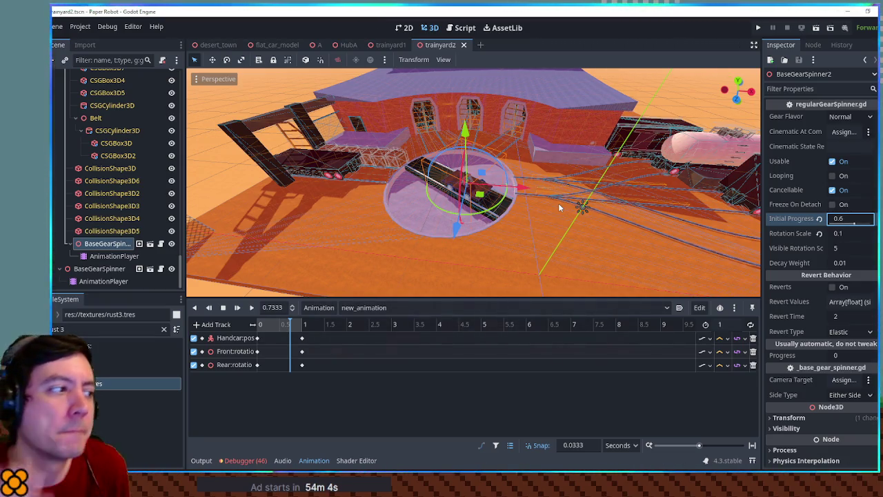
click(412, 171)
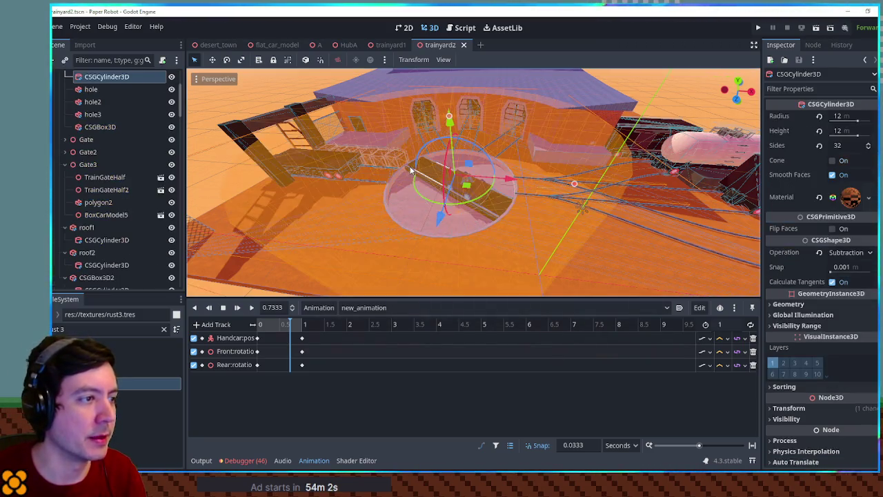
Step: Collapse the Geometry and Decor groups in the Scene dock
click(423, 174)
scroll(106, 166, up, 3)
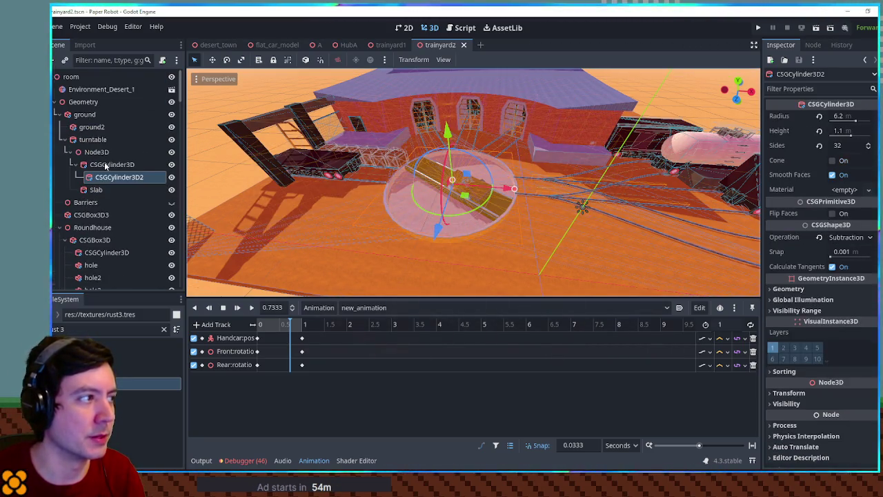
click(55, 102)
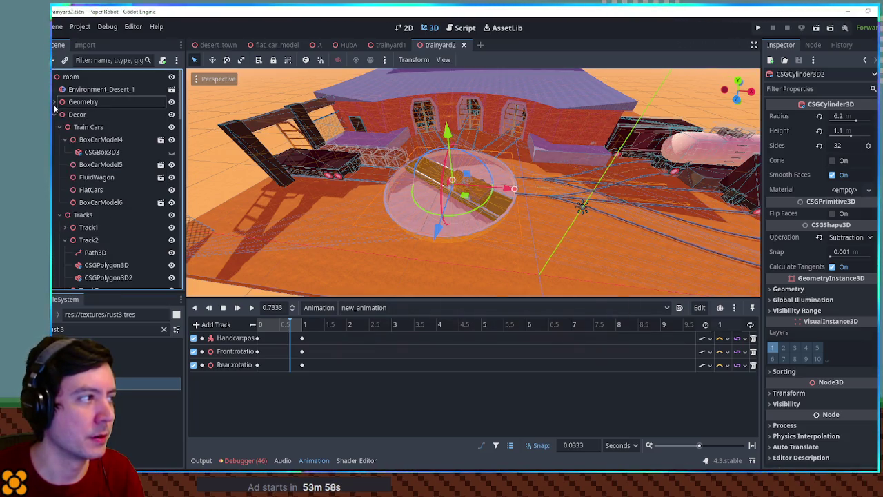
click(54, 117)
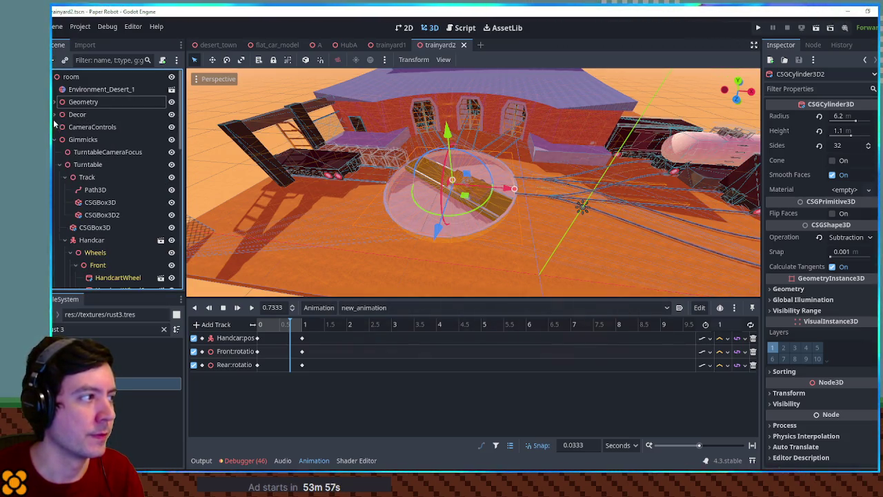
Step: Rotate the Turntable around its Y axis to a new angle and orbit to check
click(82, 164)
drag(482, 205, 483, 173)
click(587, 142)
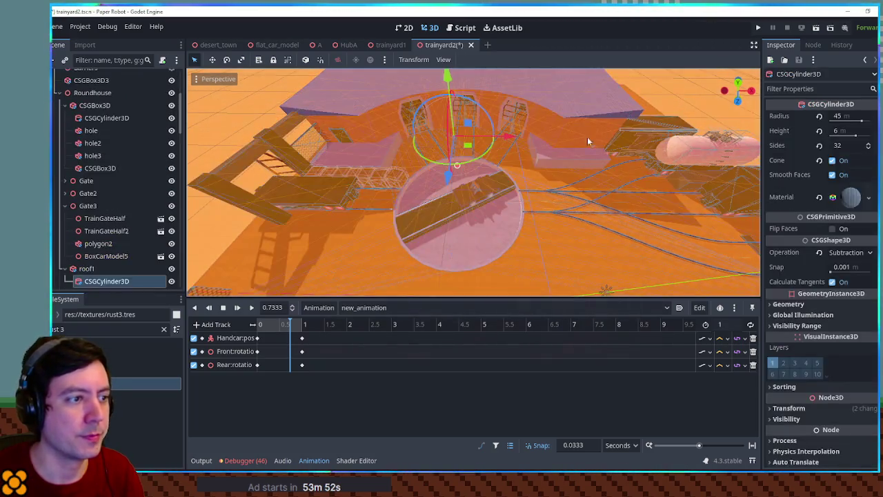
scroll(420, 178, up, 5)
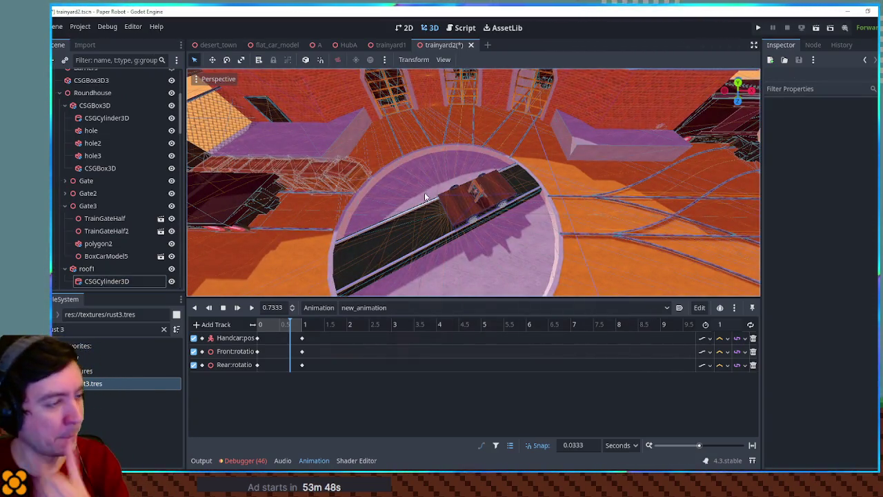
mouse_move(433, 201)
mouse_down()
mouse_move(422, 224)
mouse_move(521, 181)
mouse_up()
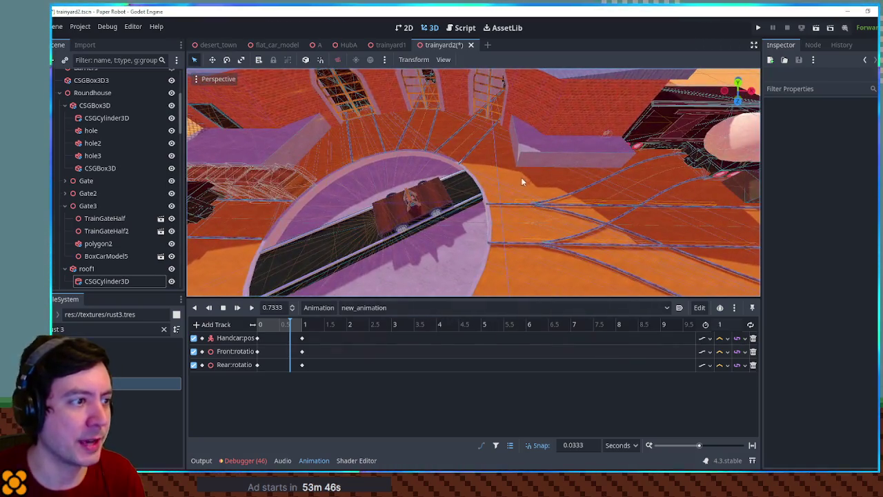
mouse_move(605, 134)
mouse_down()
mouse_move(557, 167)
mouse_move(557, 197)
mouse_move(597, 185)
mouse_move(507, 198)
mouse_move(498, 208)
mouse_move(644, 133)
mouse_up()
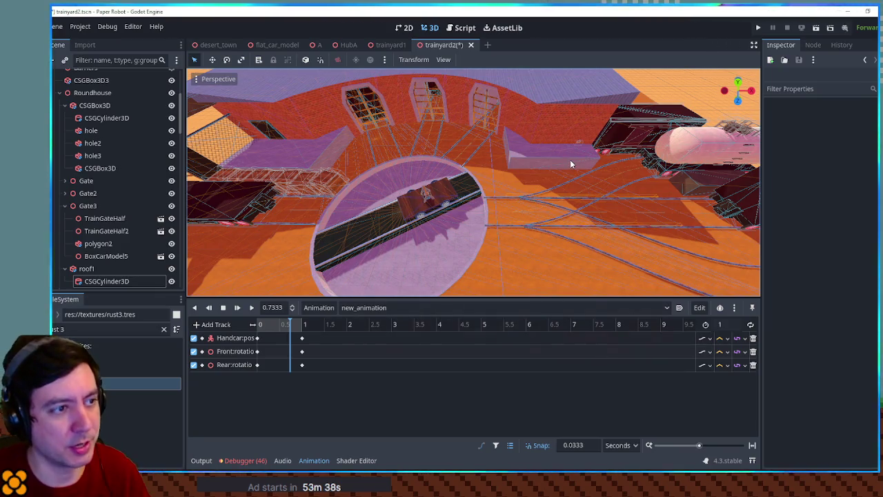
scroll(560, 172, up, 3)
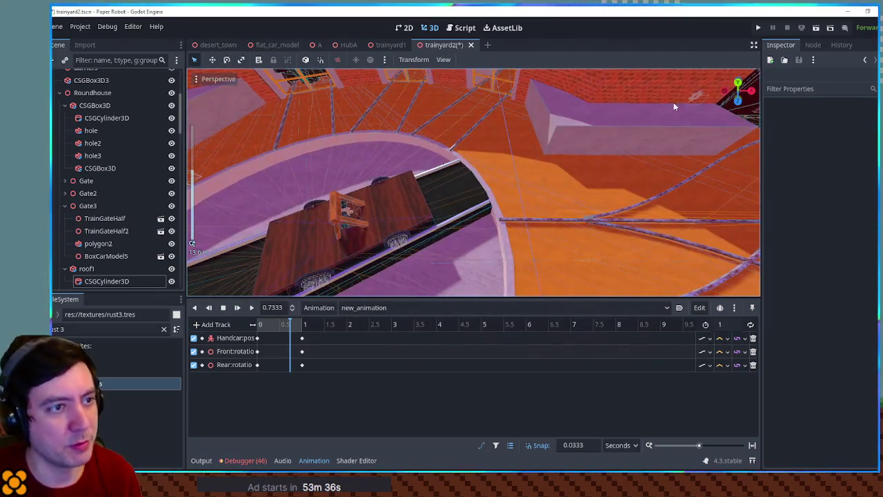
scroll(675, 113, down, 5)
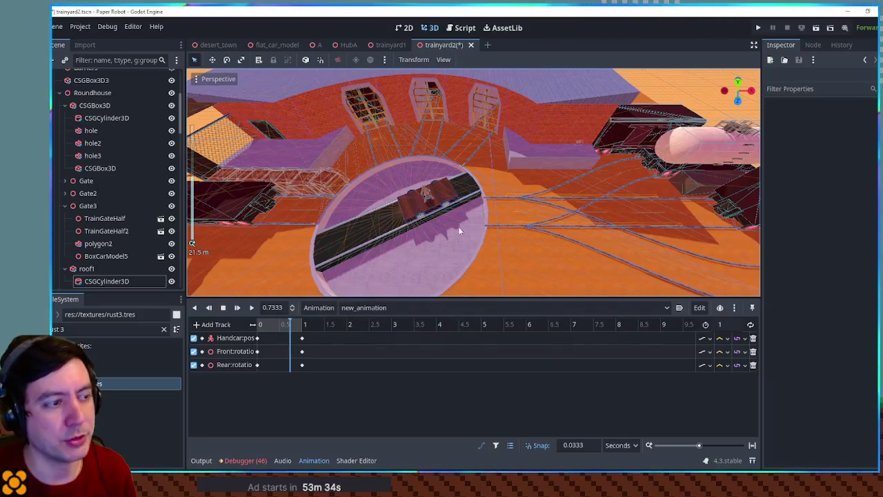
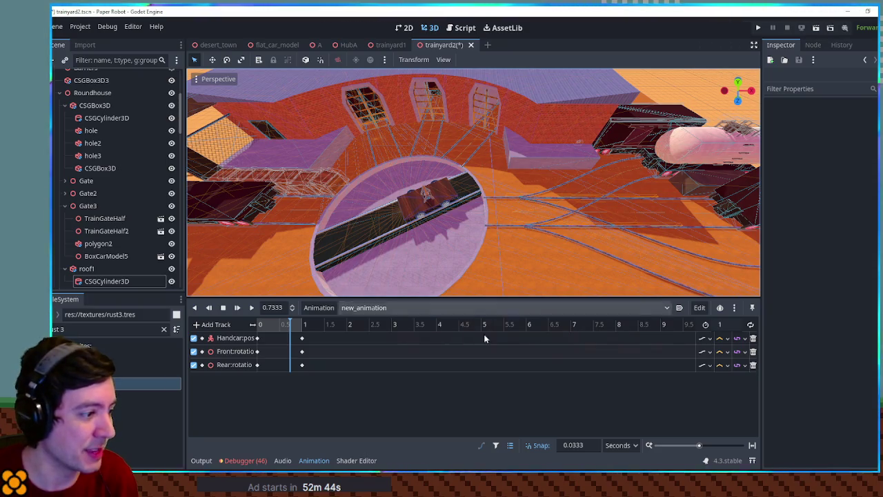
Step: Collapse the animation timeline panel and orbit in close to the turntable track
click(202, 460)
click(202, 460)
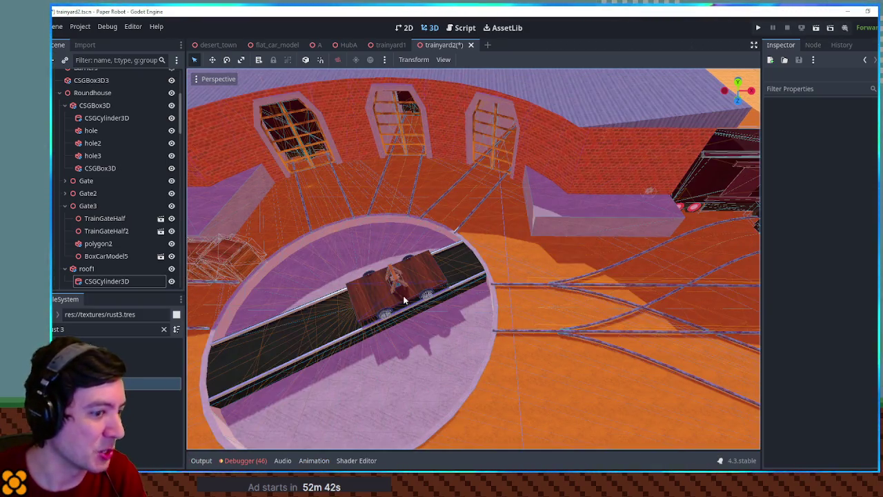
mouse_move(473, 312)
mouse_down()
mouse_move(504, 278)
mouse_move(506, 319)
mouse_move(666, 246)
mouse_move(599, 266)
mouse_up()
scroll(505, 319, up, 3)
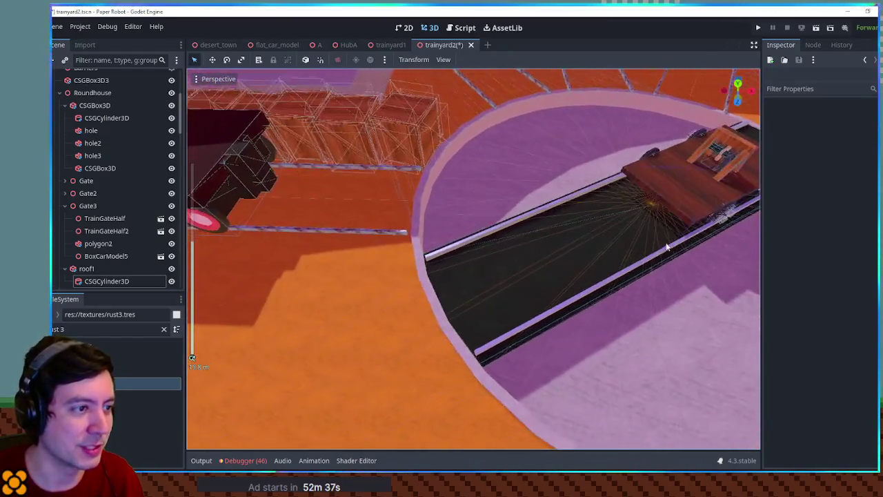
scroll(666, 246, down, 5)
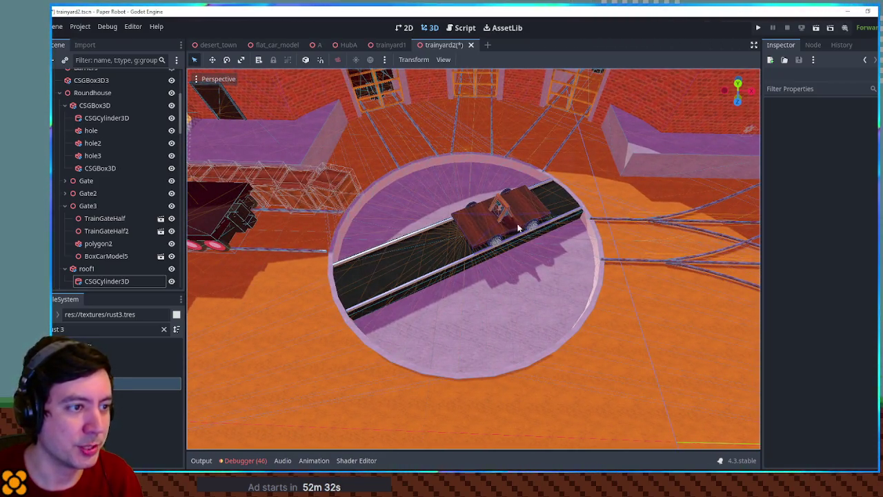
mouse_move(519, 227)
mouse_down()
mouse_move(579, 220)
mouse_move(571, 262)
mouse_move(650, 256)
mouse_move(483, 264)
mouse_up()
scroll(650, 257, up, 4)
mouse_move(469, 266)
mouse_down()
mouse_move(527, 254)
mouse_move(534, 238)
mouse_move(555, 242)
mouse_move(514, 260)
mouse_up()
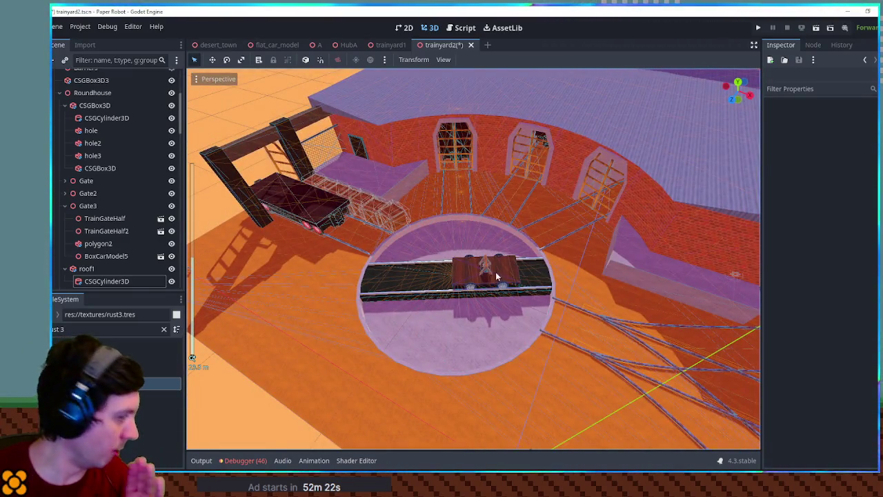
Step: Pull back to frame the roundhouse, turntable and train cars, then switch to the trainyard1 scene
mouse_move(503, 258)
mouse_down()
mouse_move(531, 228)
mouse_move(558, 224)
mouse_up()
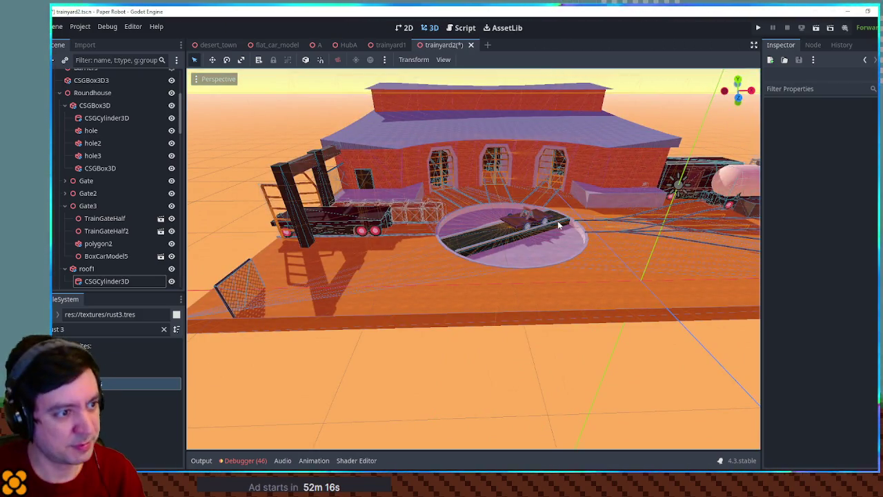
scroll(514, 225, up, 5)
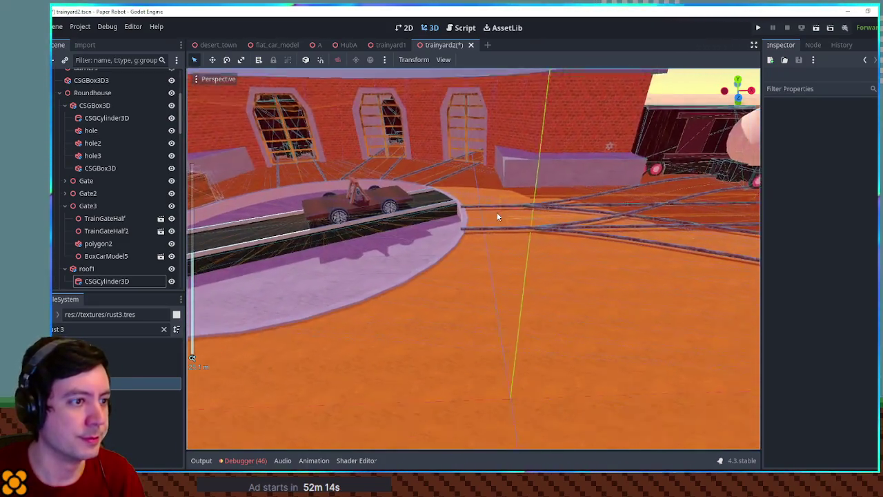
scroll(497, 217, down, 2)
scroll(497, 217, down, 8)
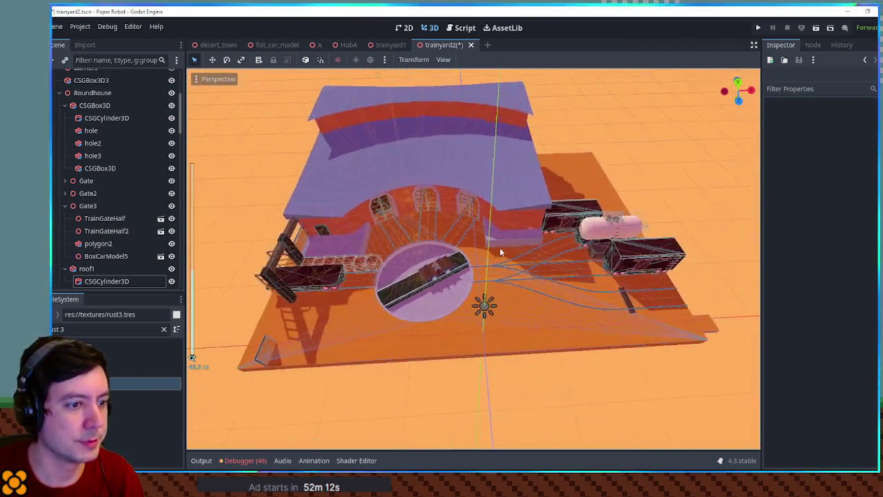
scroll(612, 318, up, 5)
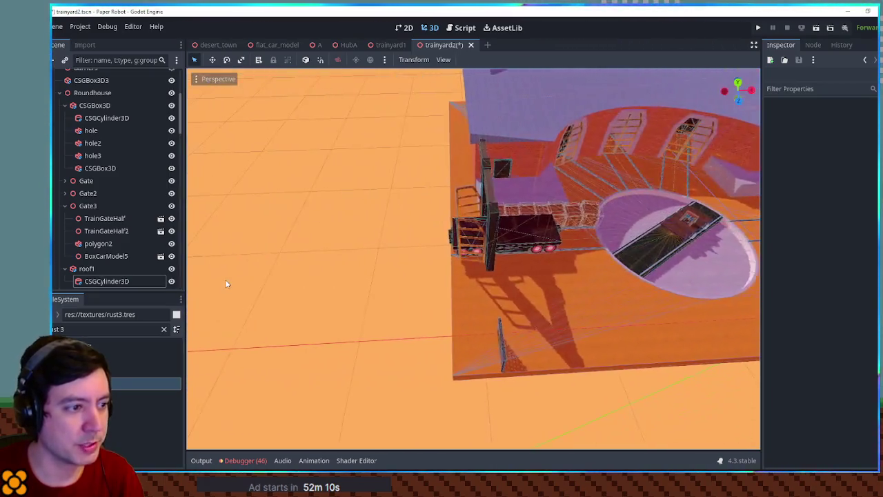
mouse_move(226, 283)
mouse_down()
mouse_move(647, 271)
mouse_move(557, 275)
mouse_move(567, 276)
mouse_up()
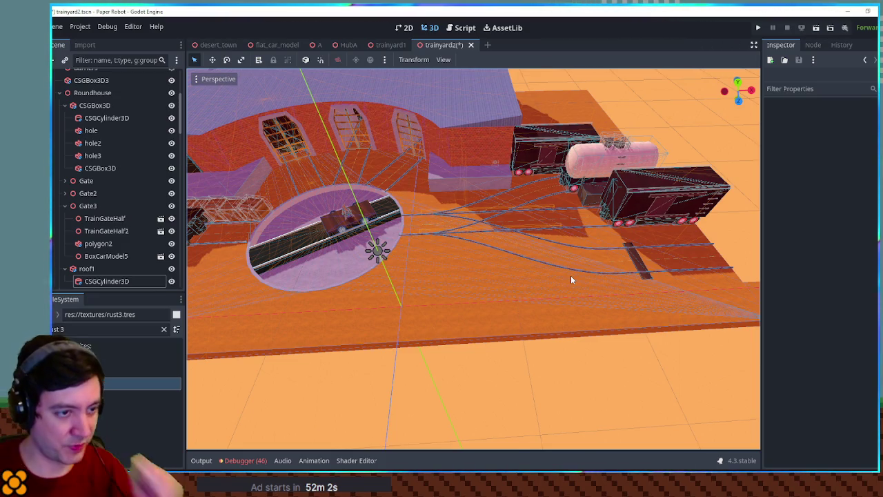
mouse_move(662, 297)
mouse_down()
mouse_move(562, 299)
mouse_move(581, 302)
mouse_up()
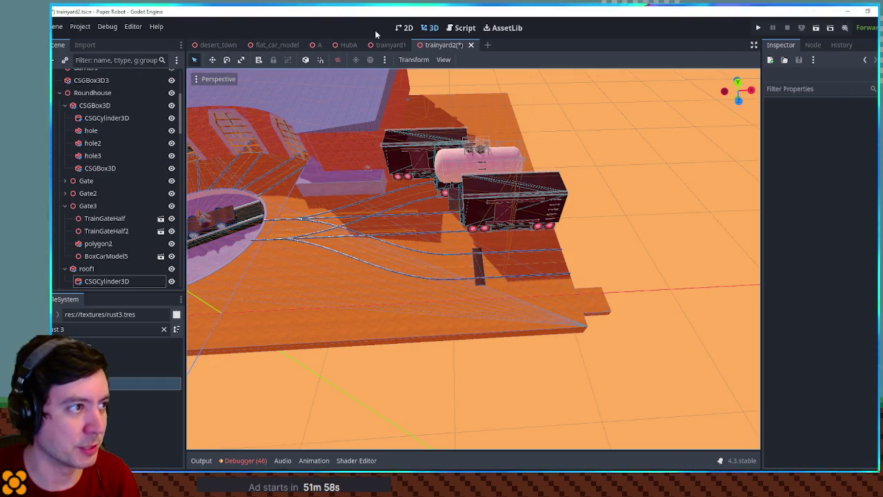
click(387, 45)
mouse_move(556, 145)
mouse_down()
mouse_move(576, 178)
mouse_move(525, 251)
mouse_move(566, 205)
mouse_move(529, 245)
mouse_move(380, 282)
mouse_move(384, 293)
mouse_up()
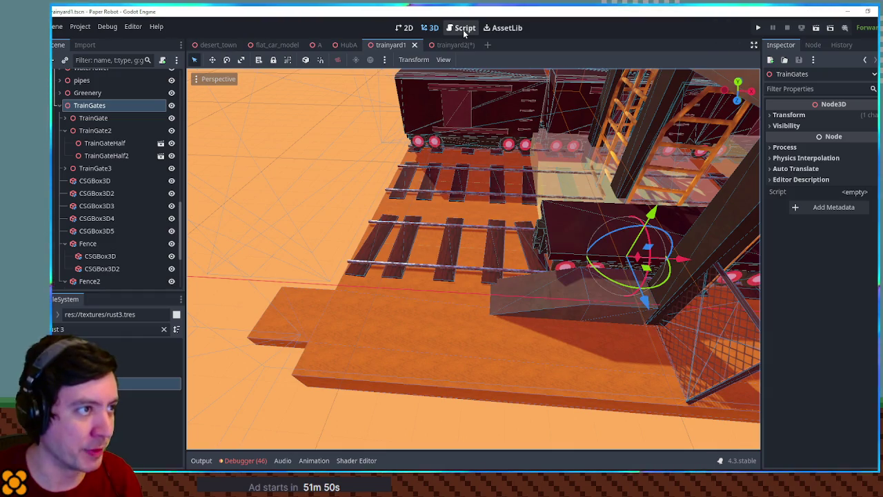
click(454, 47)
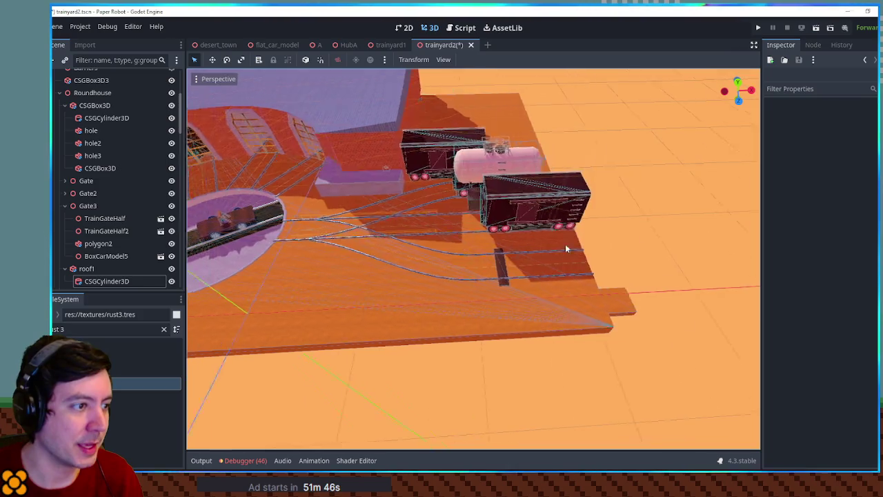
mouse_move(565, 249)
mouse_down()
mouse_move(481, 256)
mouse_move(599, 272)
mouse_up()
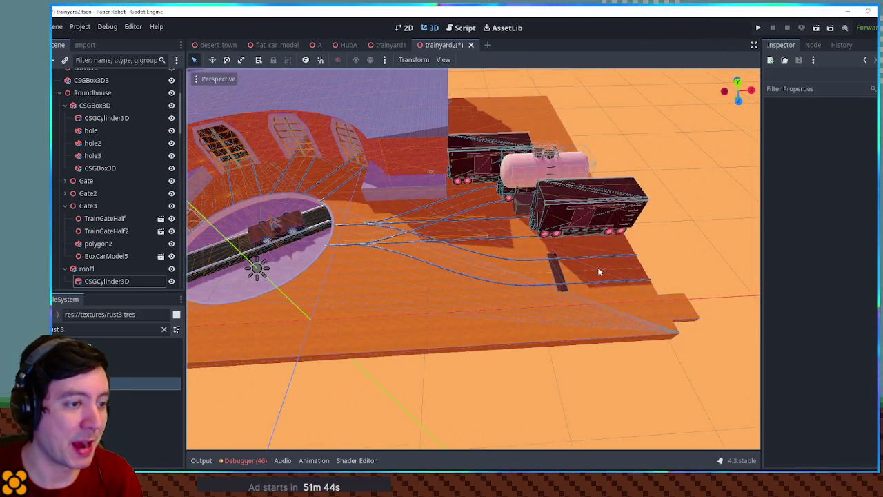
scroll(579, 274, up, 6)
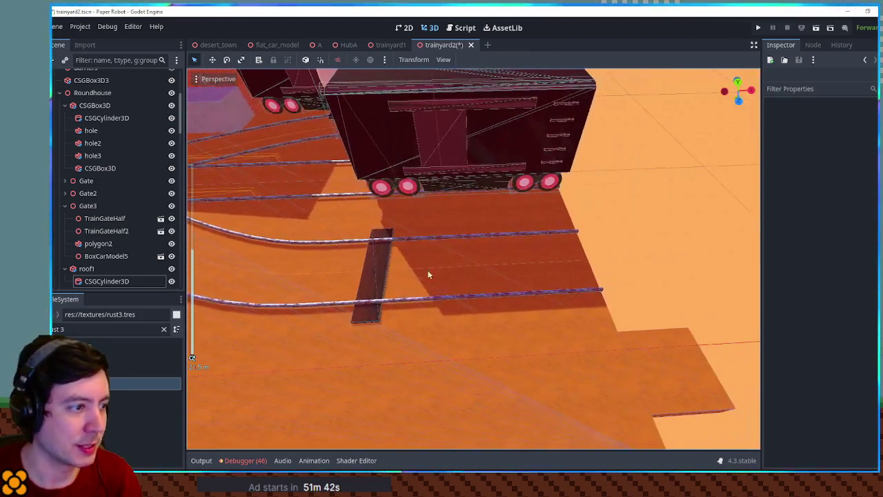
click(383, 267)
key(Escape)
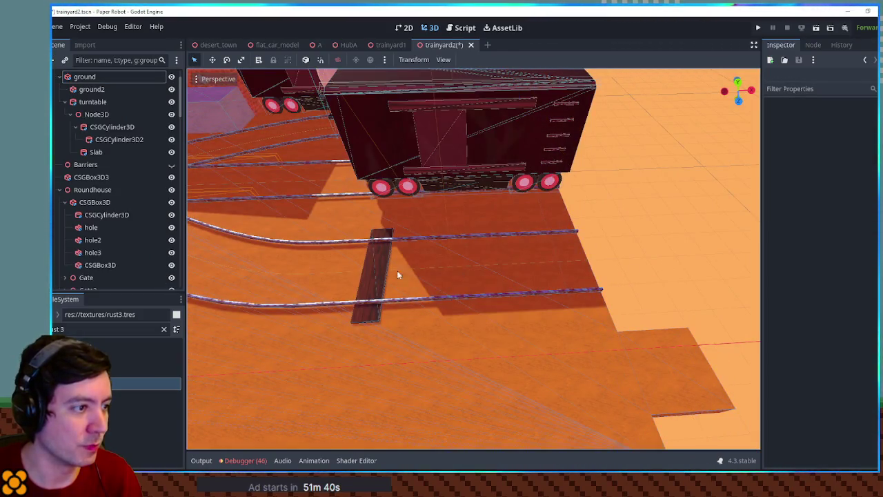
Step: Slide wooden tie box23 along the rails and duplicate it
click(386, 275)
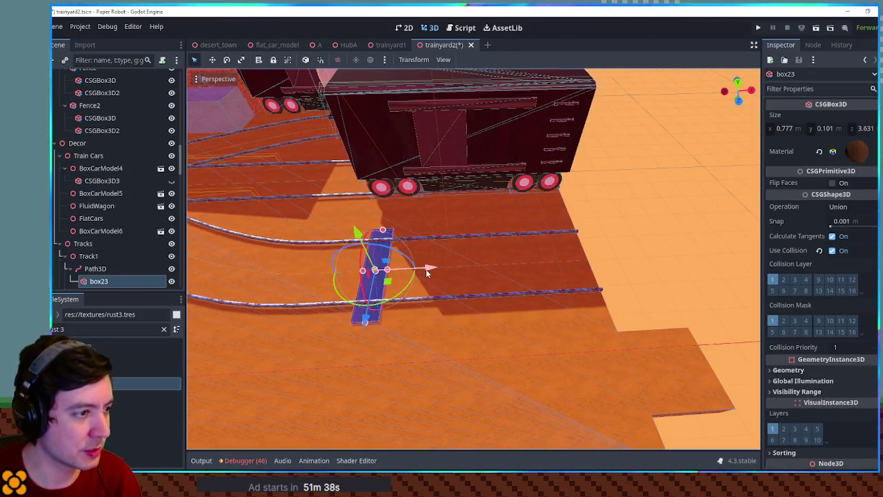
mouse_move(426, 273)
mouse_down()
mouse_move(619, 262)
mouse_move(584, 260)
mouse_up()
key(ctrl+d)
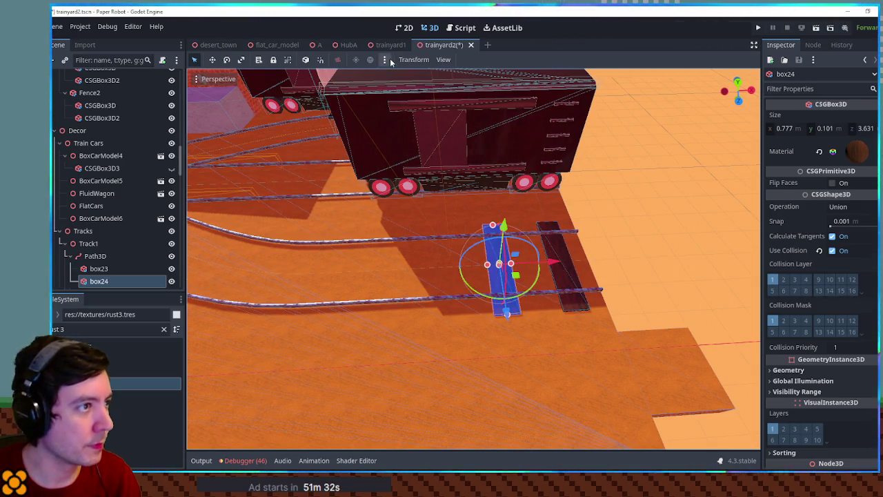
Step: Check tie box22's spacing in trainyard1, save, and return to trainyard2
click(388, 44)
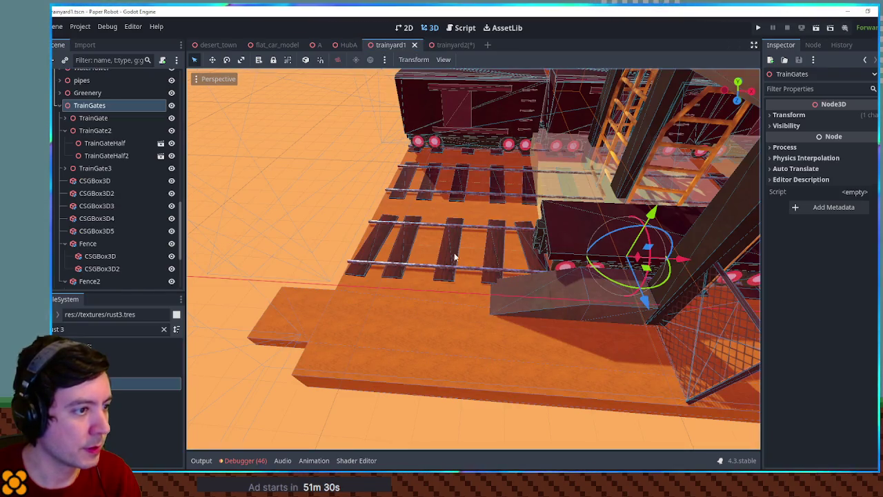
click(457, 179)
click(457, 180)
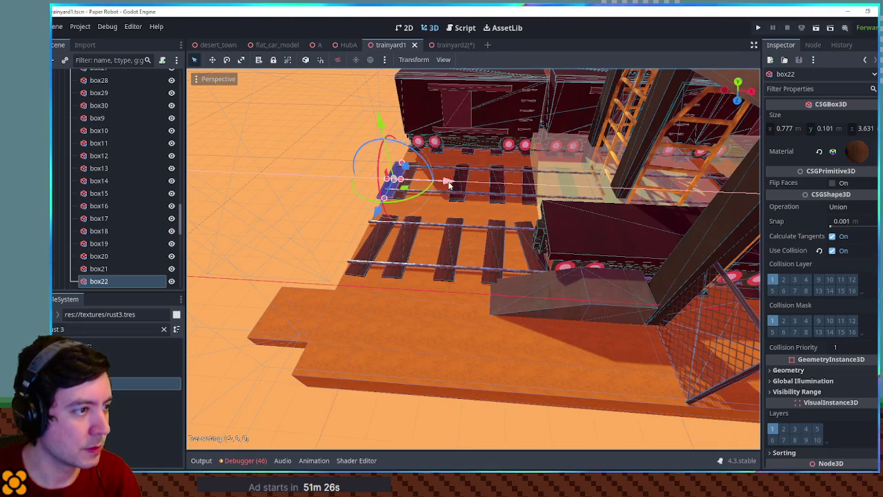
key(ctrl+s)
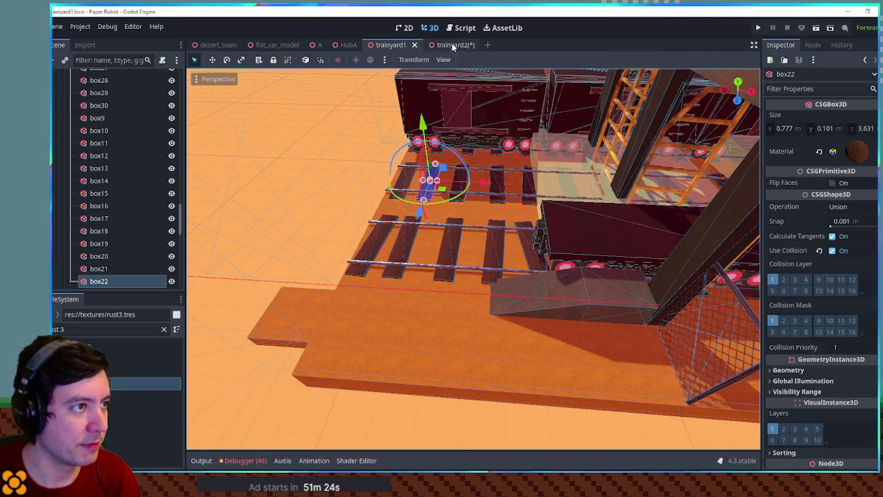
click(449, 45)
Step: Duplicate more ties and place them beside the others along the rails, deleting one extra copy
drag(554, 261, 567, 262)
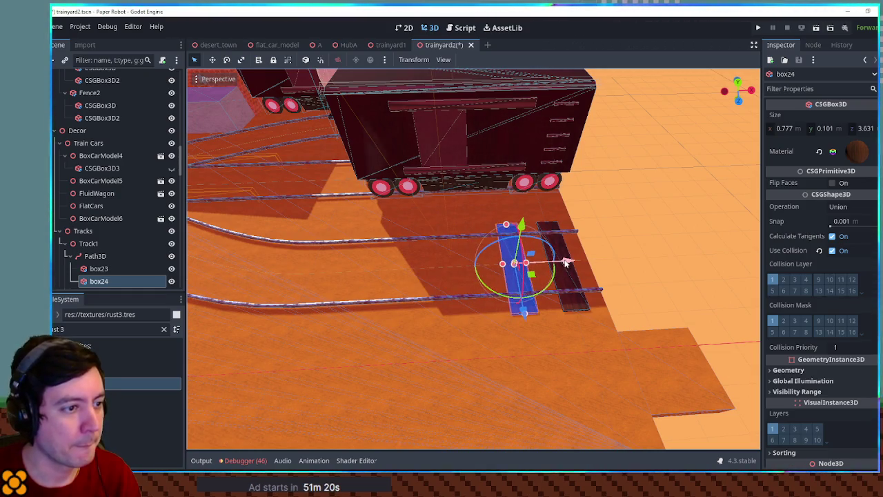
key(ctrl+d)
key(Delete)
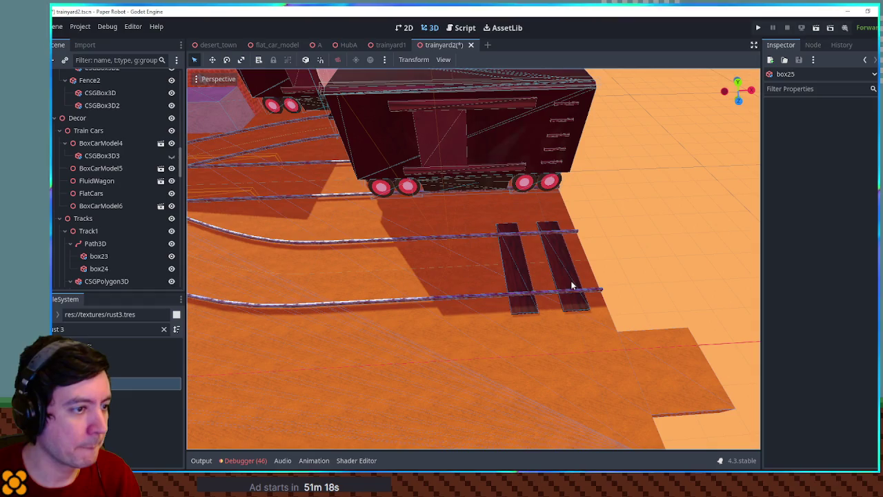
click(573, 285)
click(577, 286)
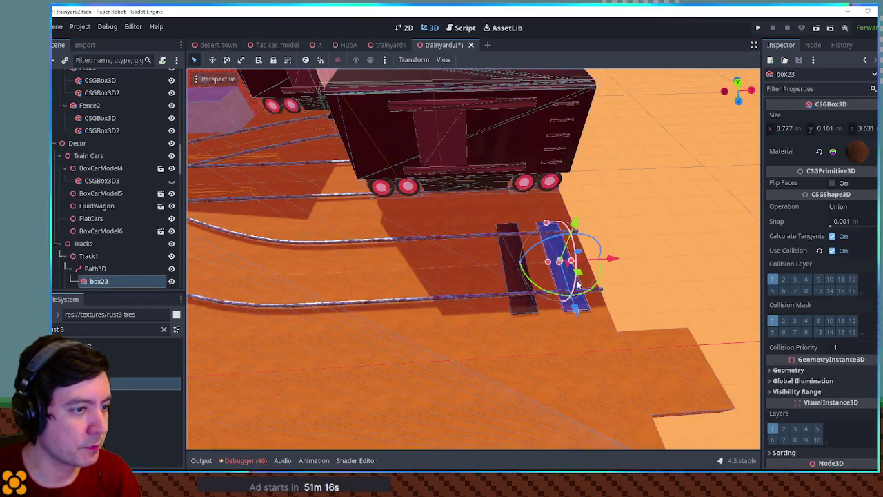
key(ctrl+d)
mouse_move(605, 269)
mouse_down()
mouse_move(518, 263)
mouse_move(507, 277)
mouse_move(512, 268)
mouse_move(430, 267)
mouse_up()
key(ctrl+d)
key(ctrl+d)
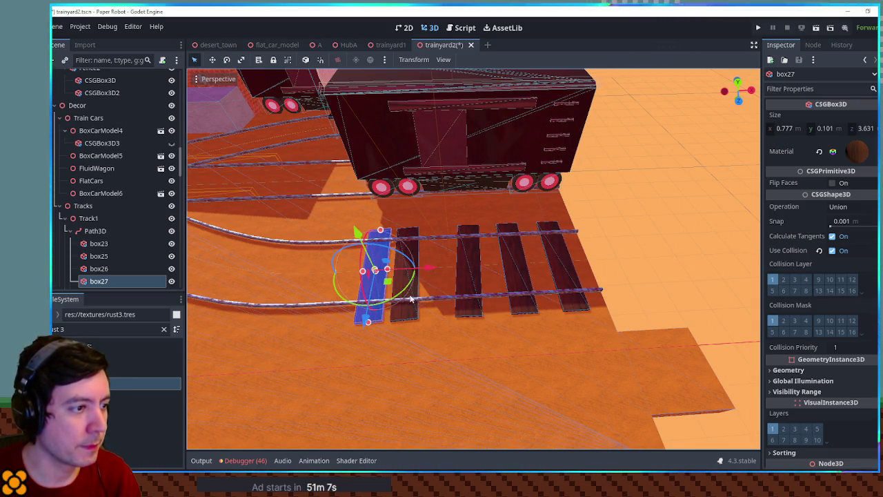
Step: Select tie box26 and switch to the top-down orthographic view
click(414, 314)
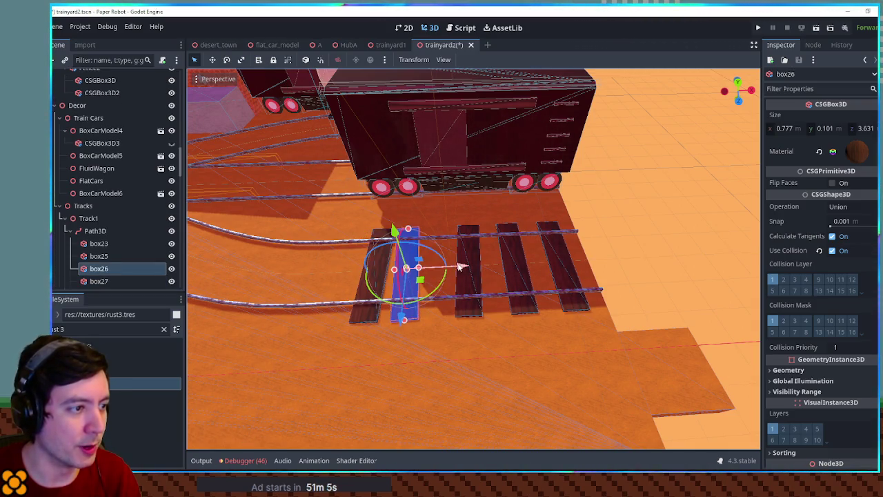
mouse_move(465, 267)
mouse_down()
mouse_move(497, 262)
mouse_move(576, 294)
mouse_up()
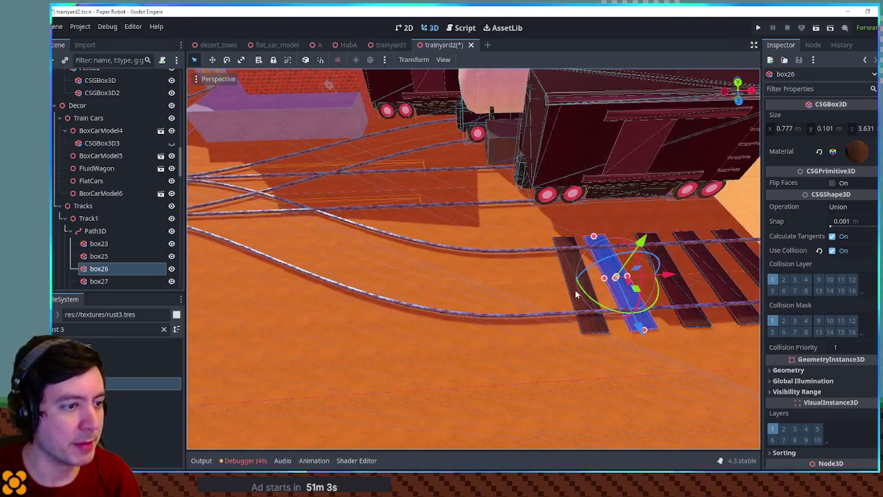
click(572, 295)
key(KP_7)
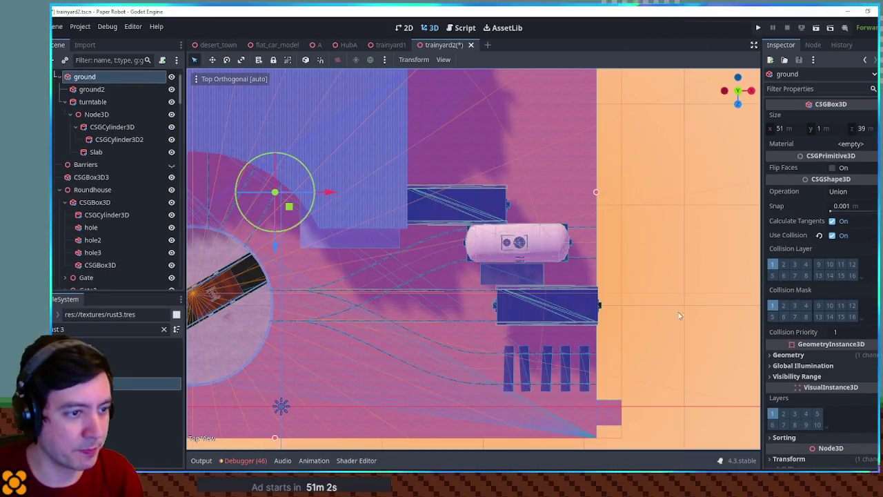
Step: Duplicate tie box27 and fine-tune the copy's position to the left along the rails
scroll(585, 280, up, 5)
click(451, 256)
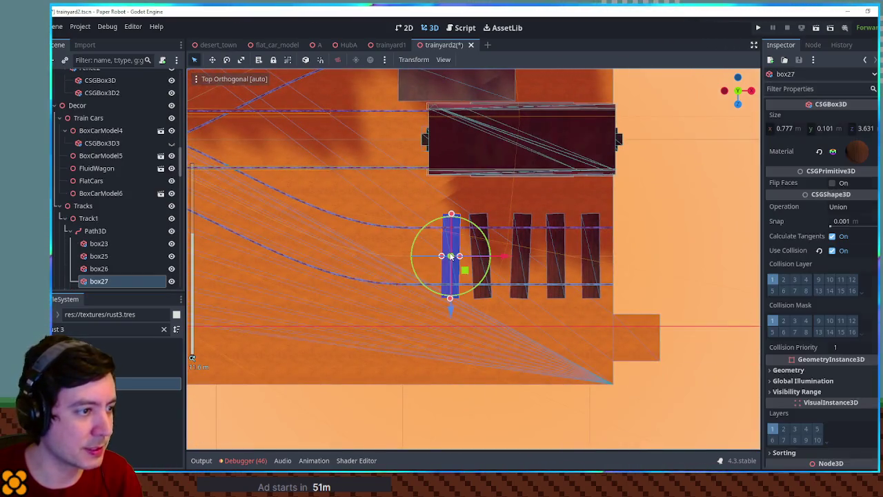
key(ctrl+d)
drag(504, 255, 469, 260)
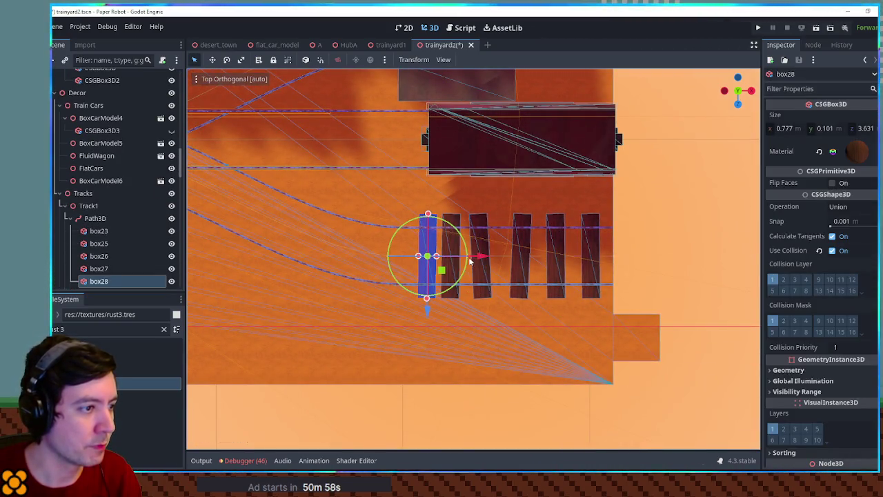
scroll(469, 260, up, 6)
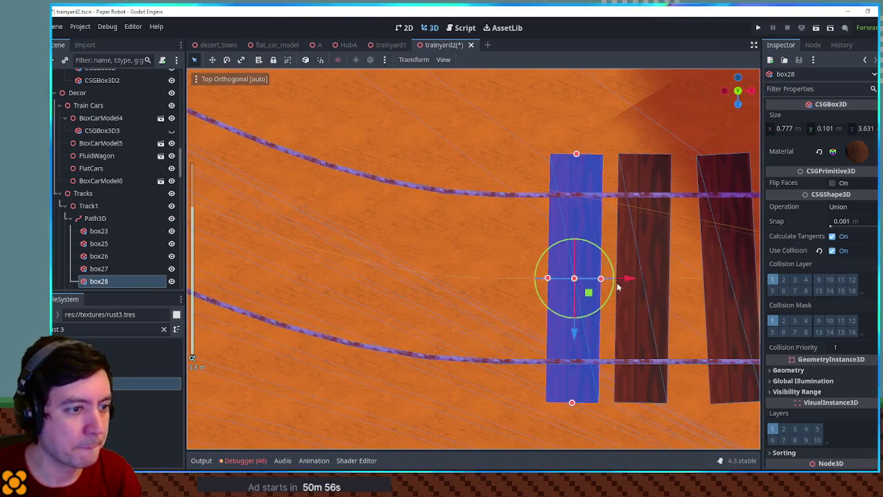
mouse_move(629, 281)
mouse_down()
mouse_move(477, 280)
mouse_move(445, 297)
mouse_move(563, 279)
mouse_up()
key(ctrl+d)
Step: Duplicate the angled tie and place copies further along the curve
scroll(545, 287, down, 2)
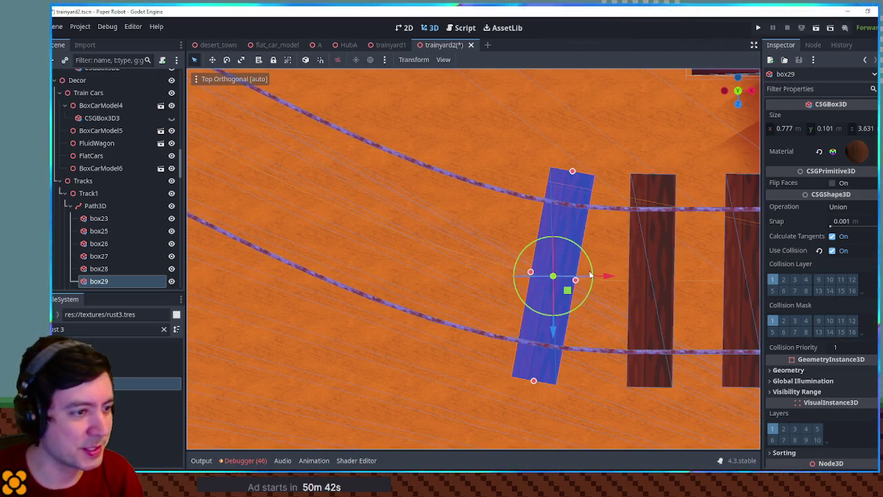
key(ctrl+d)
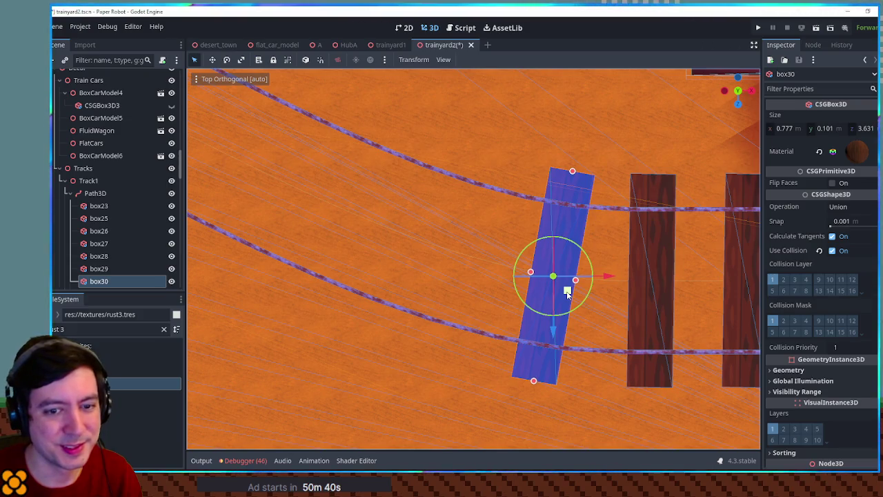
mouse_move(567, 293)
mouse_down()
mouse_move(400, 250)
mouse_move(364, 272)
mouse_move(393, 242)
mouse_move(590, 273)
mouse_move(507, 236)
mouse_move(484, 215)
mouse_move(501, 222)
mouse_move(424, 206)
mouse_move(444, 205)
mouse_up()
key(ctrl+d)
key(ctrl+d)
key(ctrl+d)
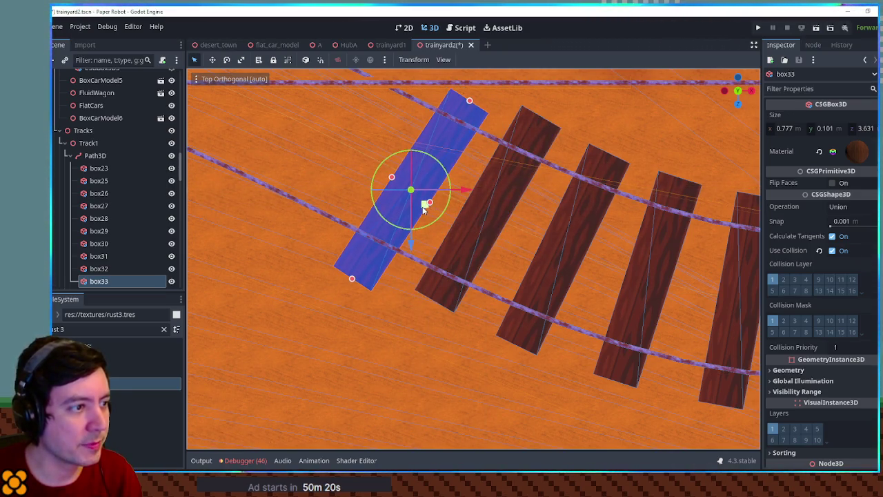
Step: Nudge tie box32 slightly down and left, then deselect and view the yard in tilted perspective
click(514, 199)
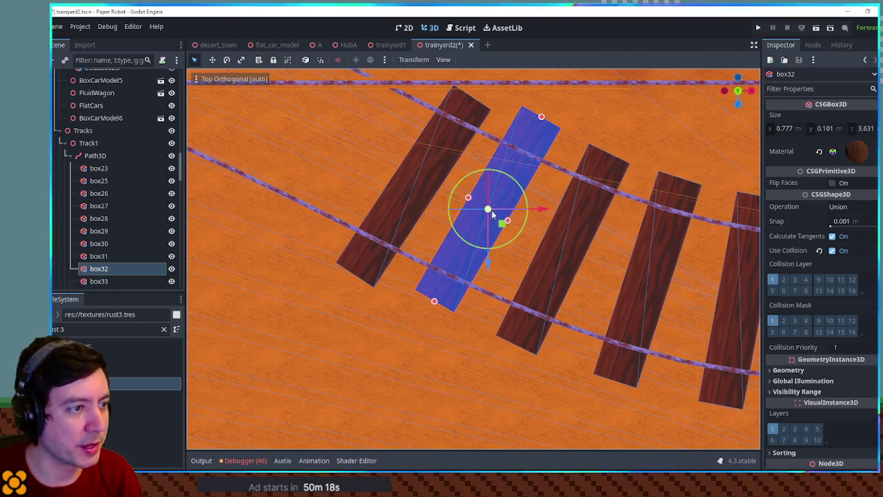
drag(503, 221, 512, 242)
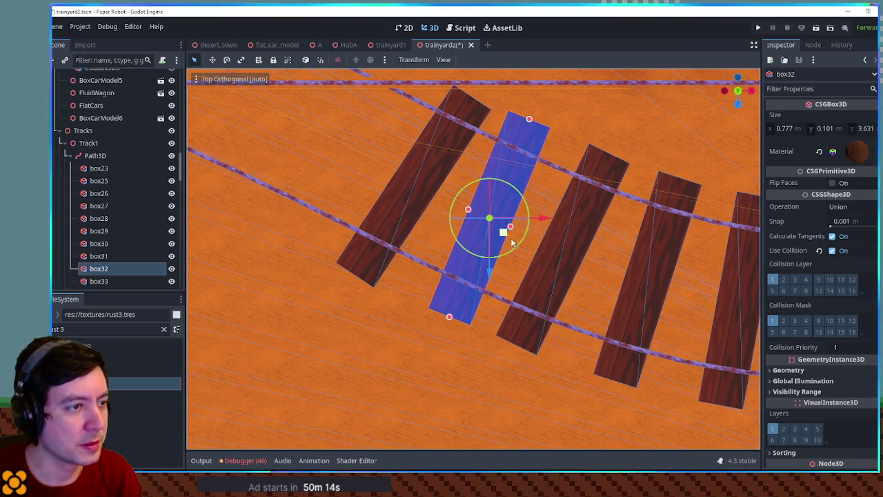
scroll(512, 242, down, 5)
click(445, 243)
scroll(445, 243, up, 3)
mouse_move(417, 244)
mouse_down()
mouse_move(451, 132)
mouse_move(481, 207)
mouse_move(451, 203)
mouse_move(572, 168)
mouse_move(411, 170)
mouse_move(479, 318)
mouse_up()
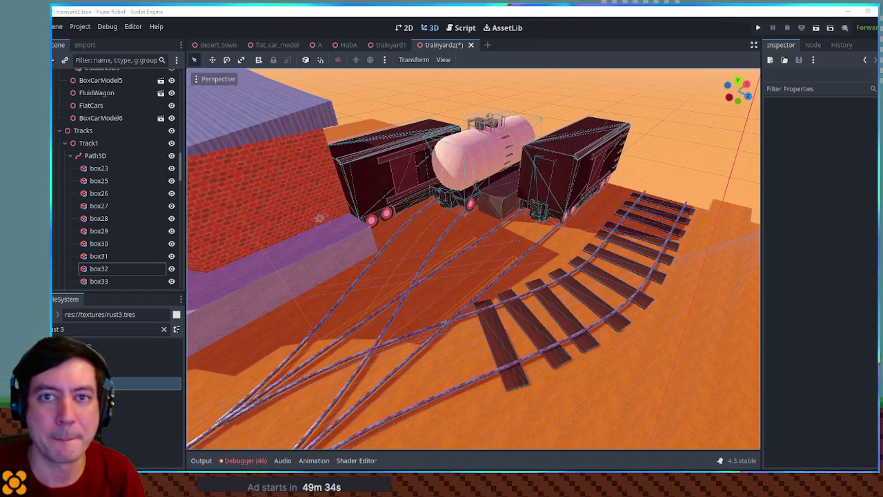
click(487, 333)
key(KP_7)
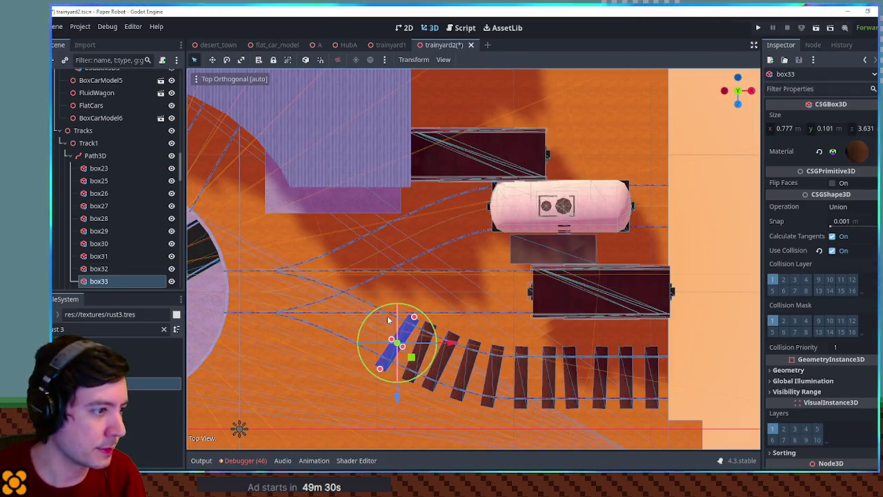
Step: Select the curved-track ties box23 through box24 in the Scene dock
scroll(405, 318, up, 3)
scroll(558, 268, right, 5)
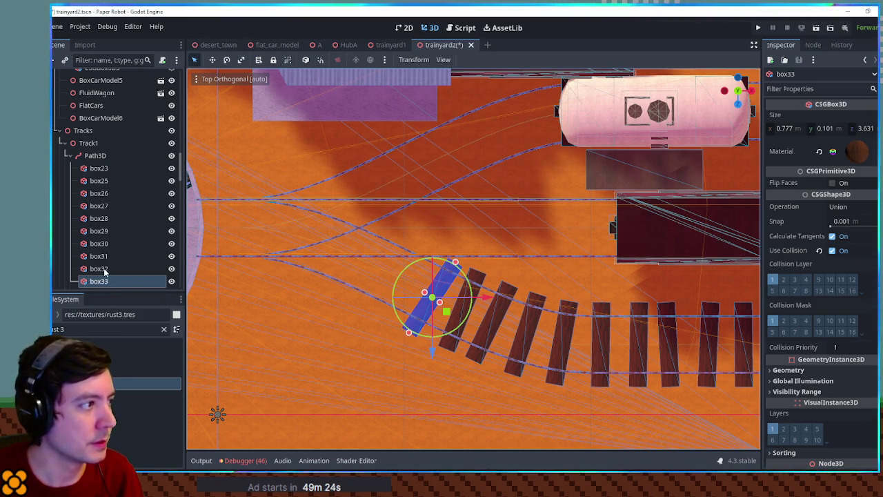
scroll(111, 242, down, 3)
scroll(116, 194, up, 1)
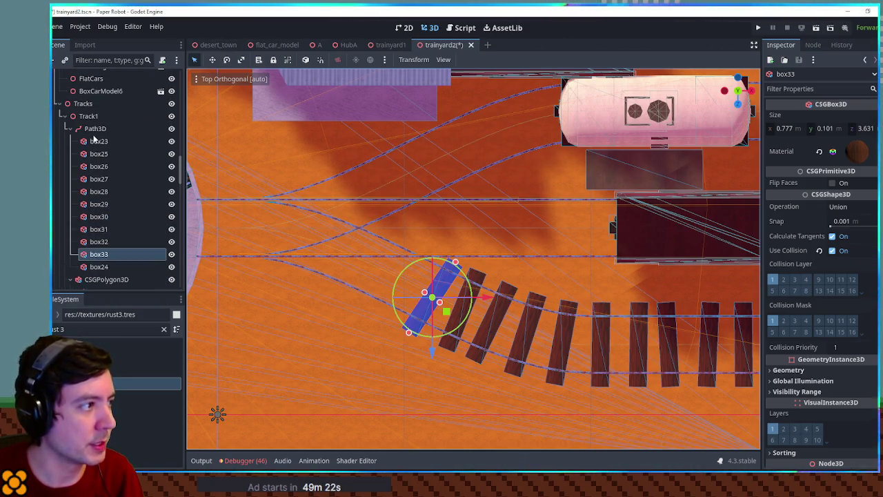
click(110, 141)
shift+click(141, 264)
scroll(142, 262, down, 5)
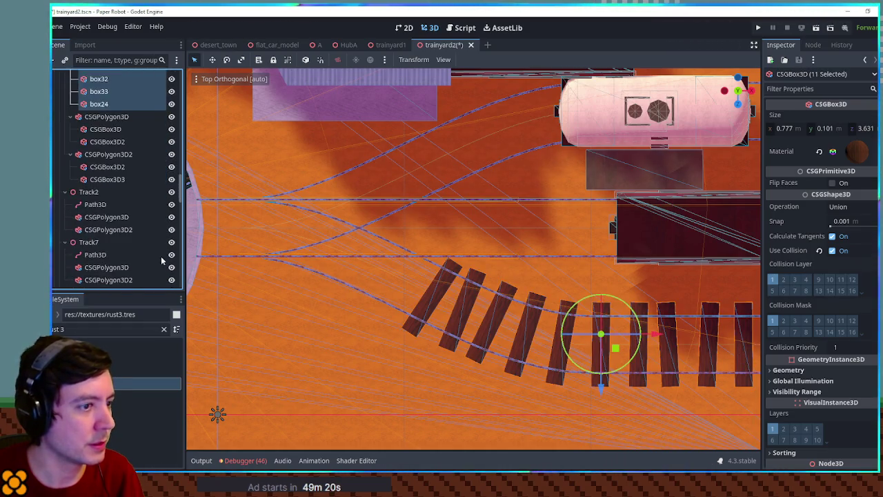
scroll(474, 254, down, 2)
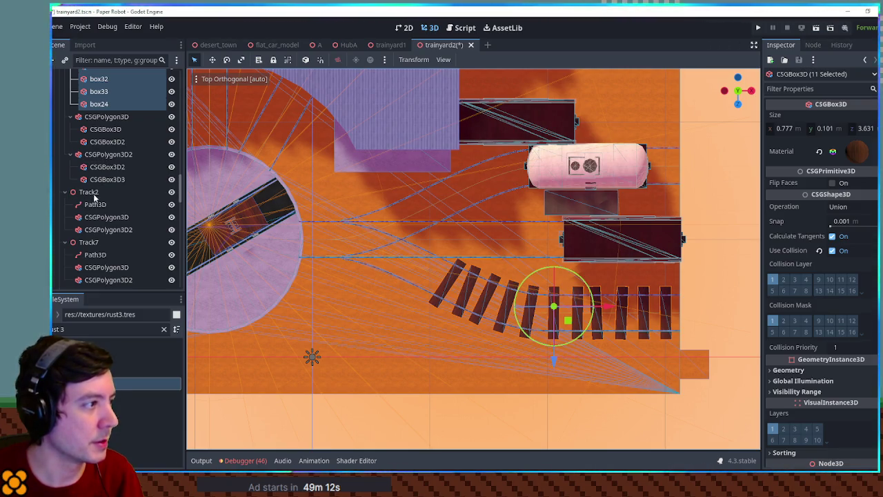
Step: Paste copies of the ties under Track3's Path3D
click(64, 242)
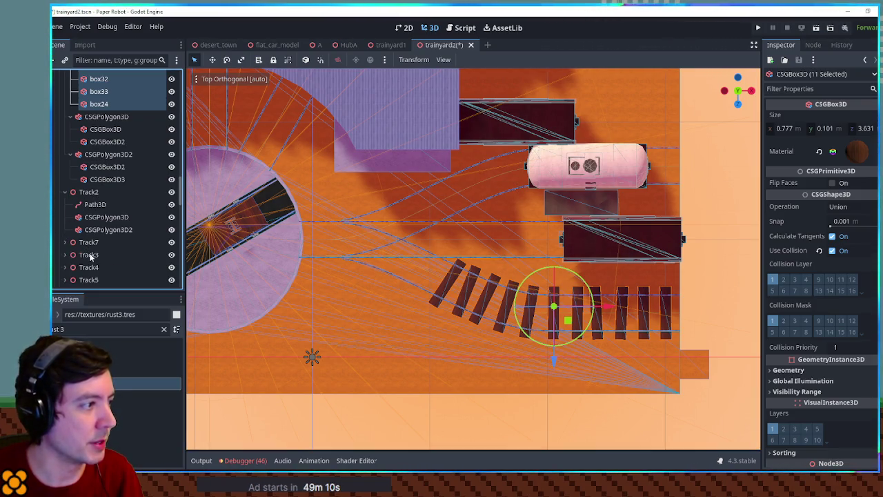
click(90, 255)
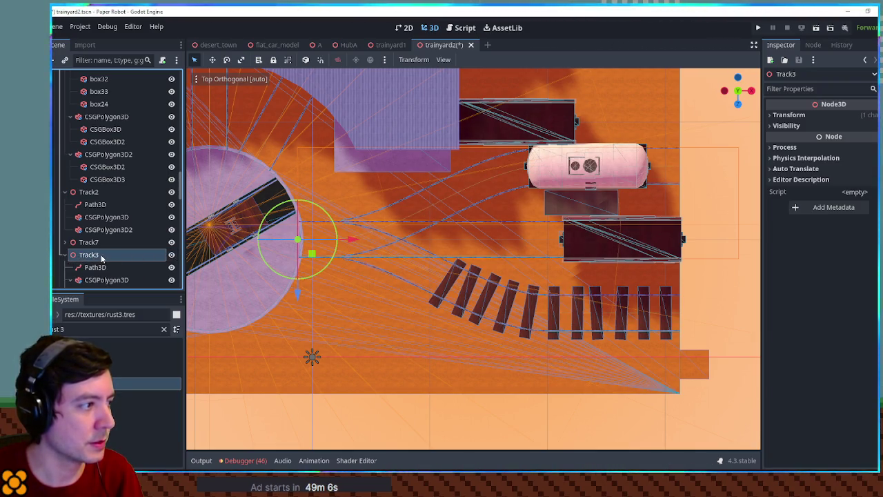
click(95, 267)
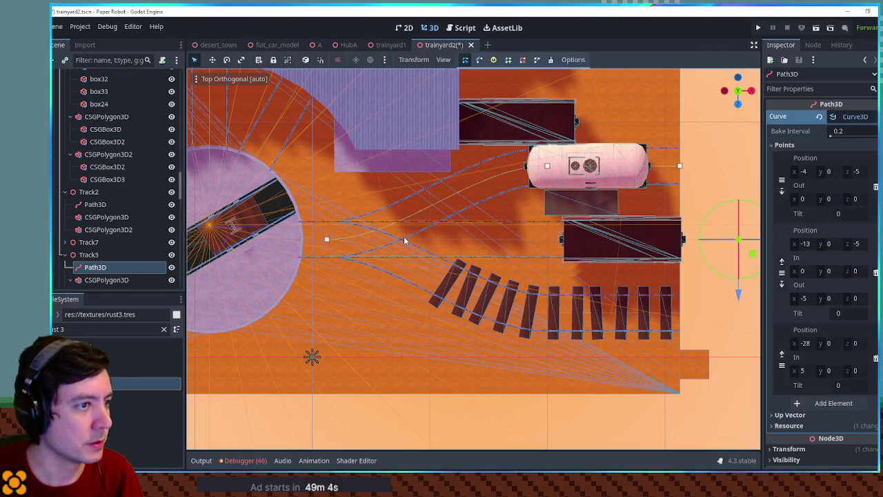
key(ctrl+v)
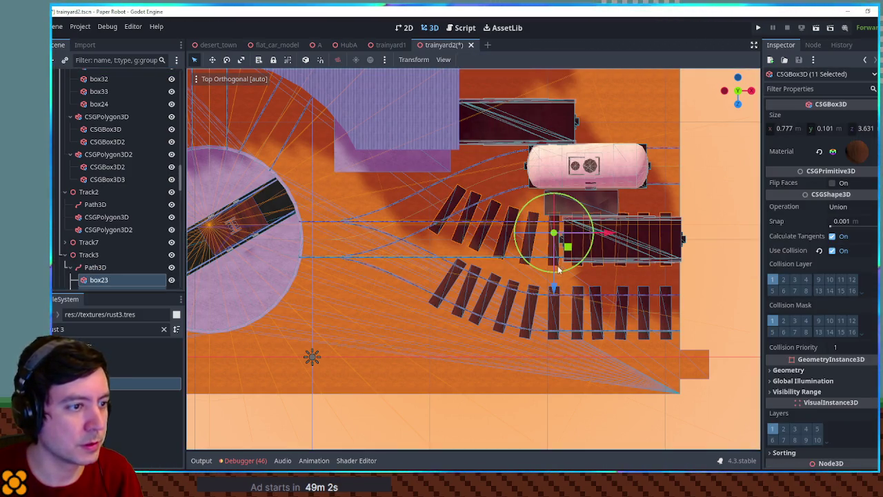
Step: Move the pasted ties up onto the upper track beside the tanker, undoing an accidental rotation
drag(555, 284, 559, 217)
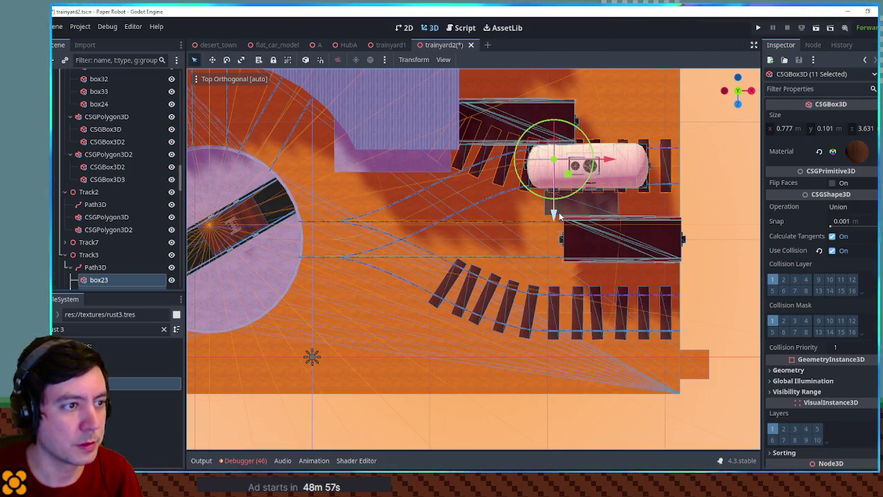
mouse_move(552, 196)
mouse_down()
mouse_move(518, 173)
mouse_move(523, 133)
mouse_move(507, 144)
mouse_up()
right_click(504, 147)
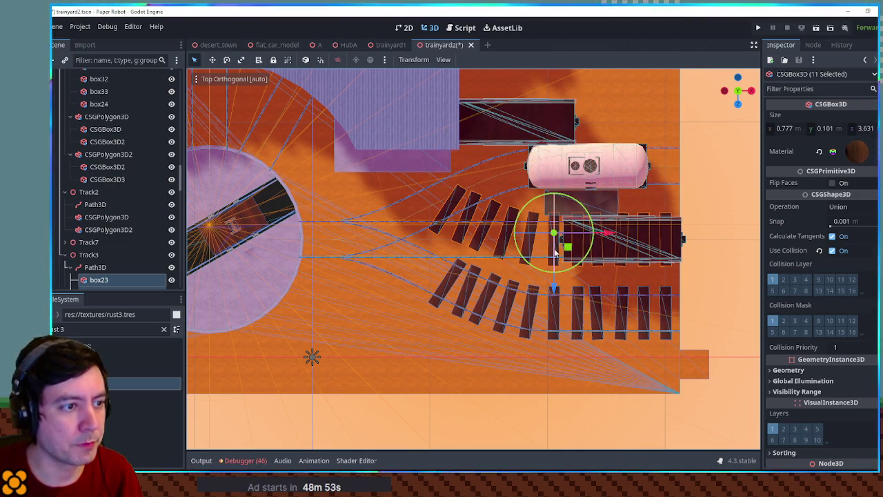
drag(553, 288, 553, 215)
scroll(531, 256, up, 3)
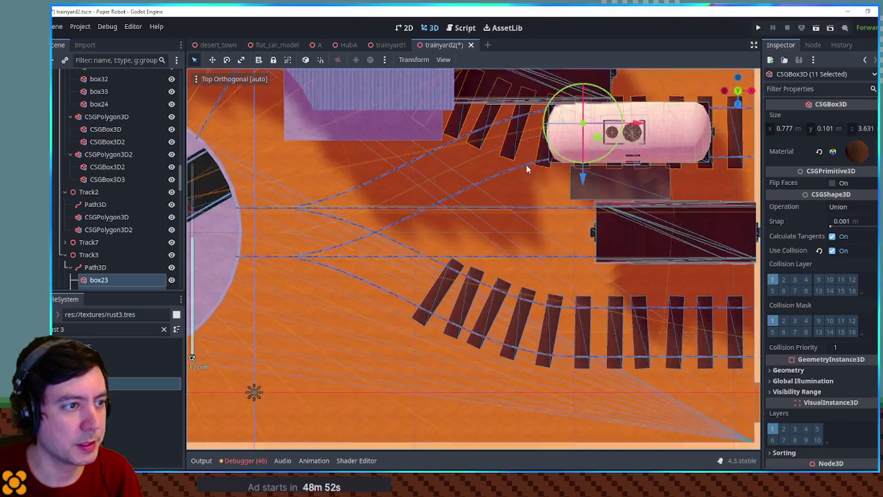
scroll(531, 256, up, 2)
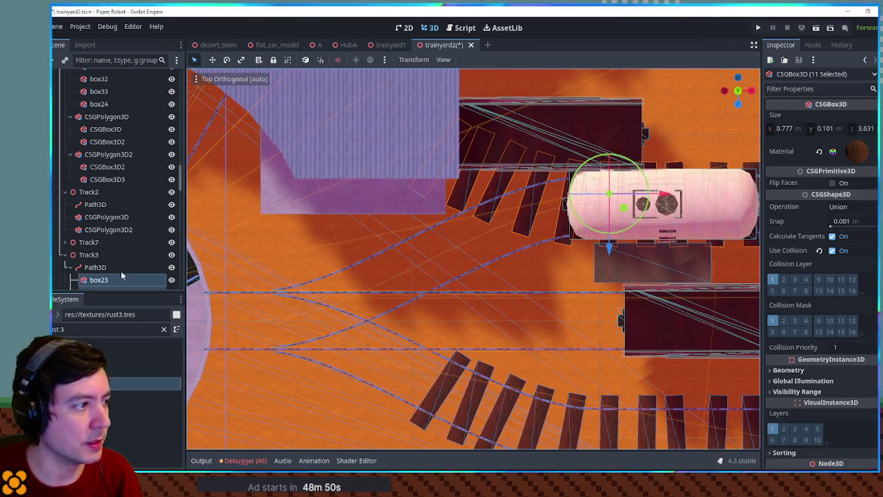
scroll(120, 274, down, 5)
click(103, 215)
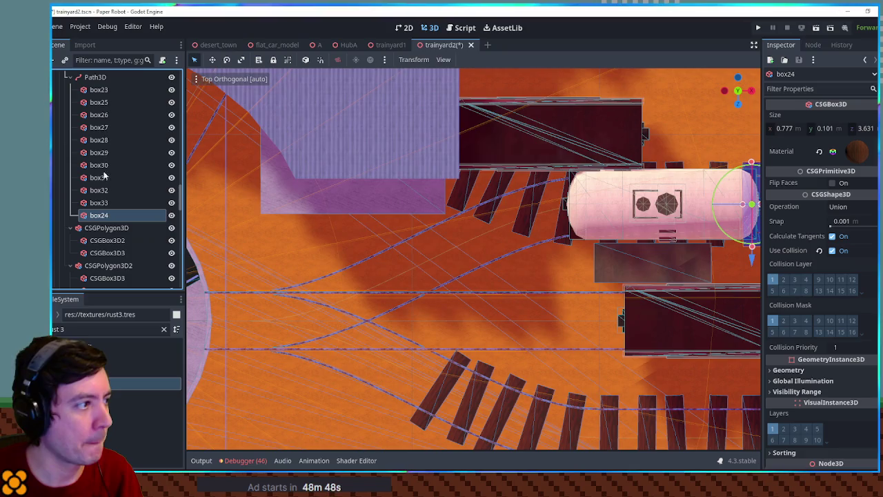
Step: Rotate and lower tie box33 onto the curve, and rotate box32 to follow it
click(103, 202)
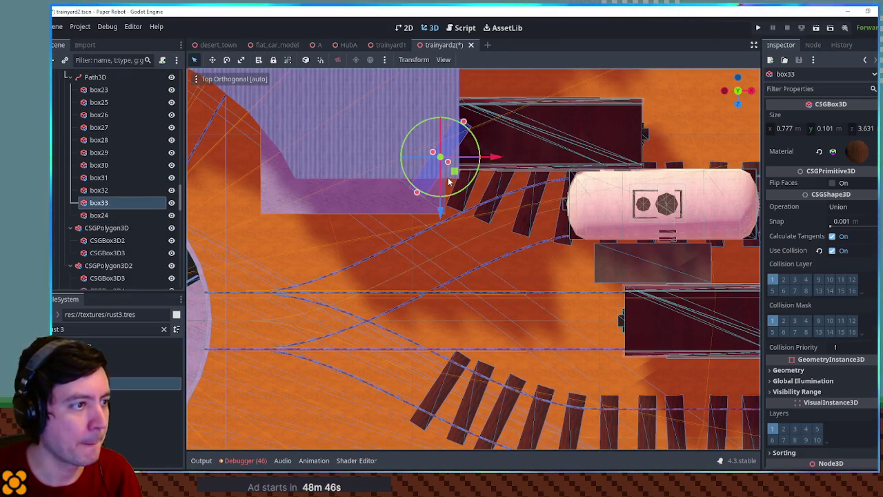
mouse_move(475, 176)
mouse_down()
mouse_move(457, 153)
mouse_move(469, 146)
mouse_move(456, 166)
mouse_up()
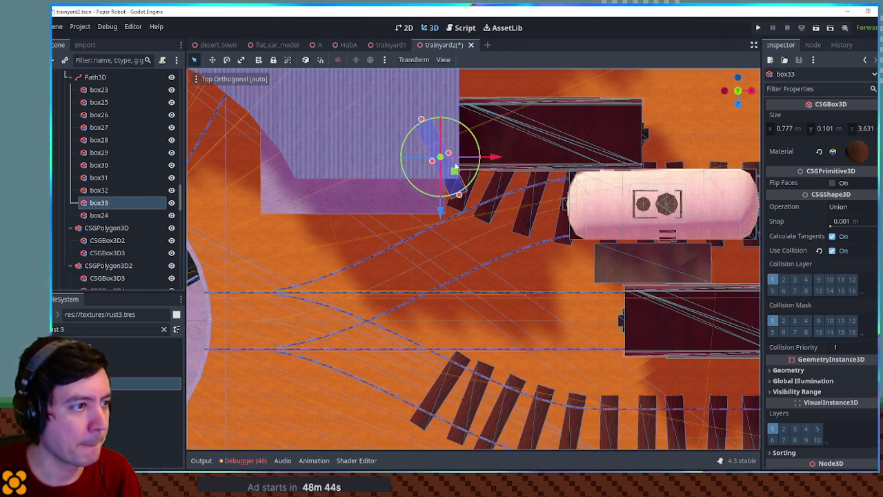
mouse_move(436, 216)
mouse_down()
mouse_move(448, 303)
mouse_move(439, 299)
mouse_up()
click(101, 191)
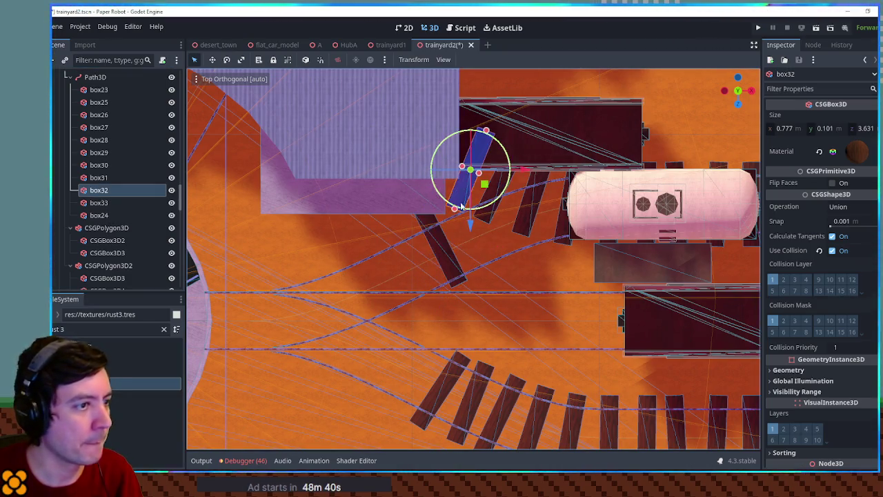
mouse_move(504, 197)
mouse_down()
mouse_move(503, 178)
mouse_move(476, 256)
mouse_up()
Step: Rotate box31 and shift it down about one metre, then shift box30 to line up with the rails
click(100, 177)
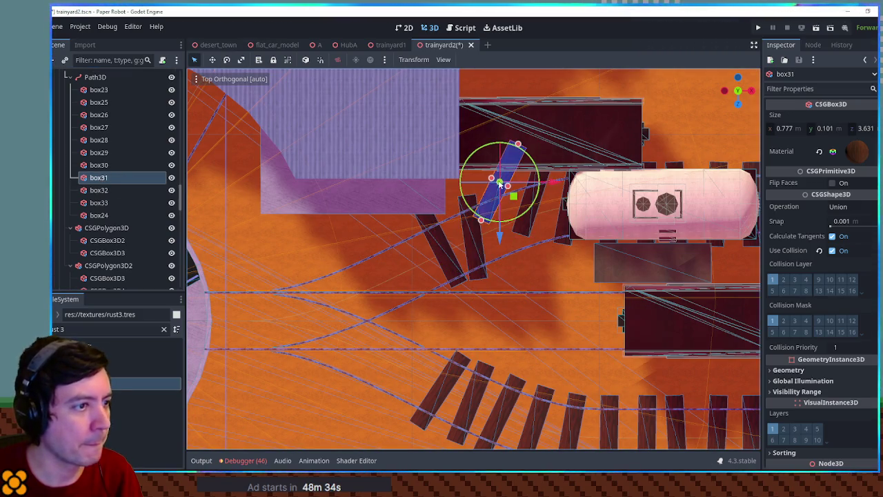
mouse_move(531, 193)
mouse_down()
mouse_move(533, 175)
mouse_move(517, 160)
mouse_move(536, 171)
mouse_up()
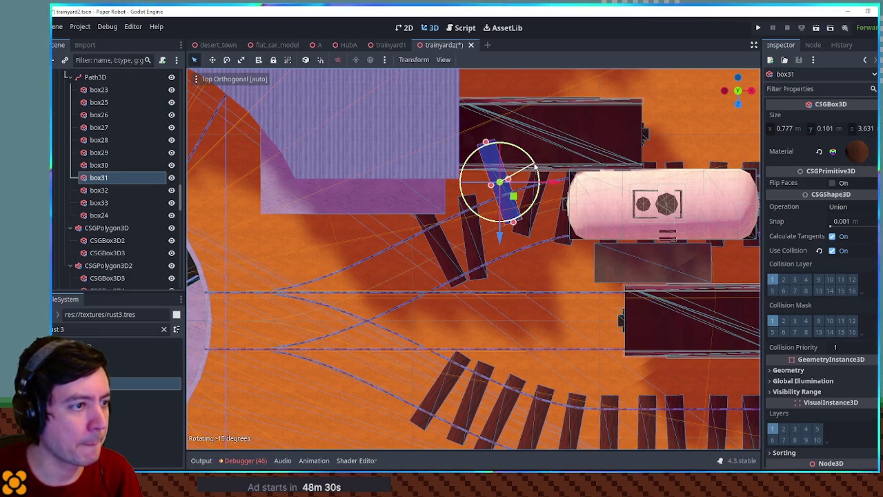
drag(498, 233, 498, 284)
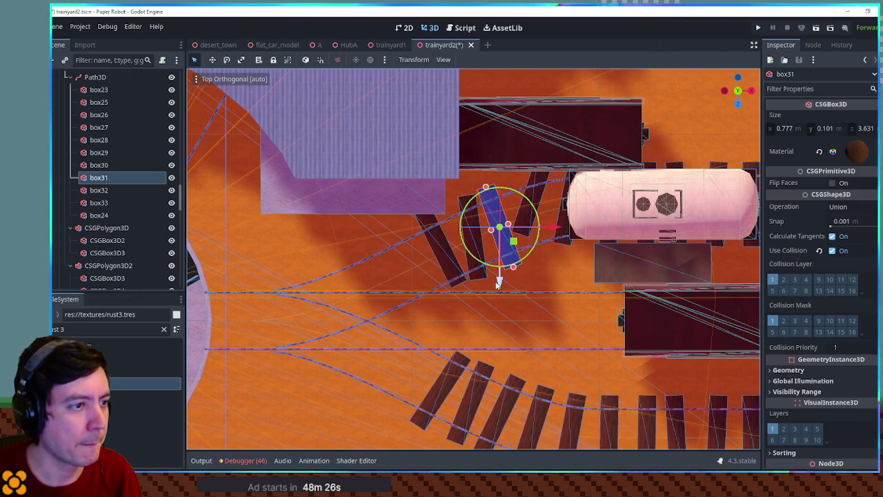
click(100, 165)
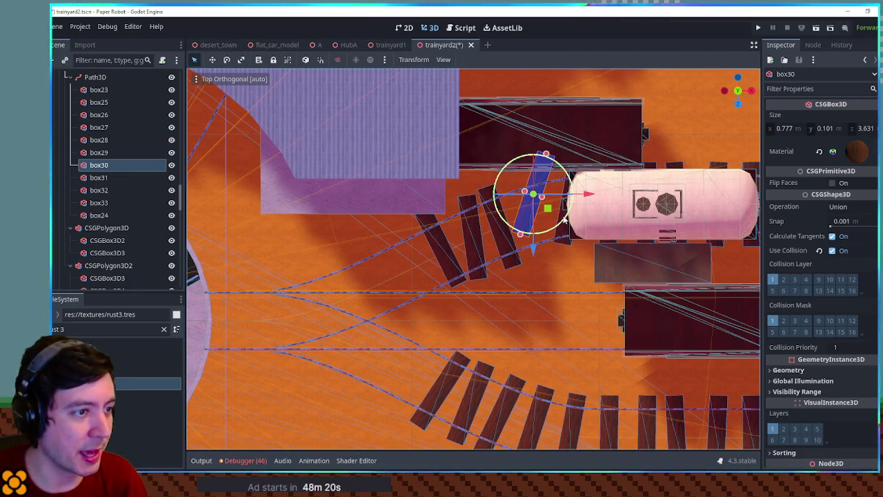
drag(549, 209, 554, 234)
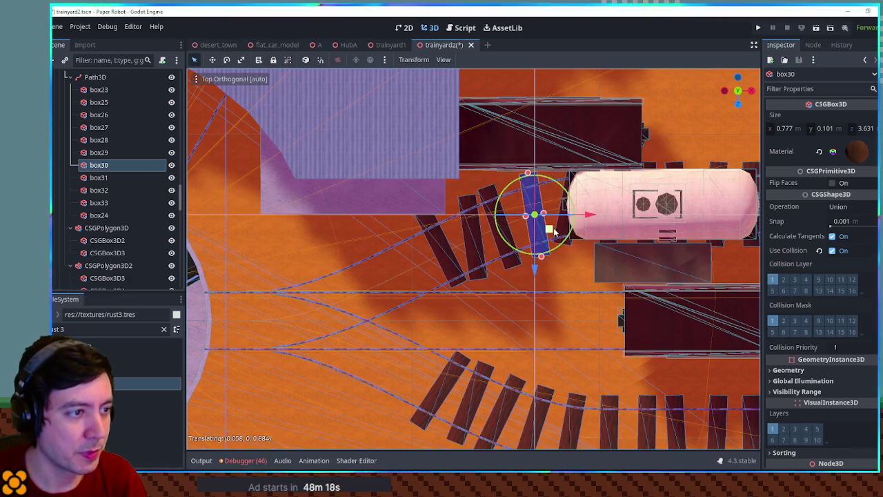
Step: Inspect tie box29 beside the tanker and orbit to a tilted view of the tracks
scroll(553, 230, down, 5)
scroll(541, 229, up, 4)
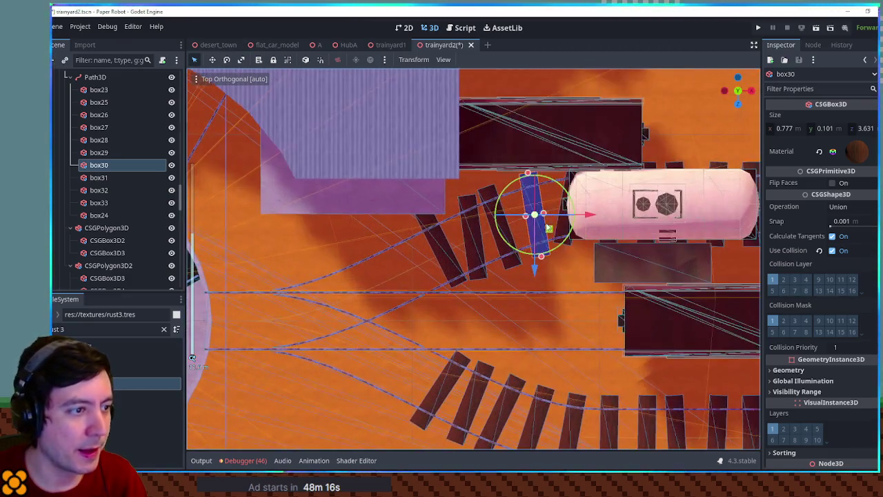
click(136, 153)
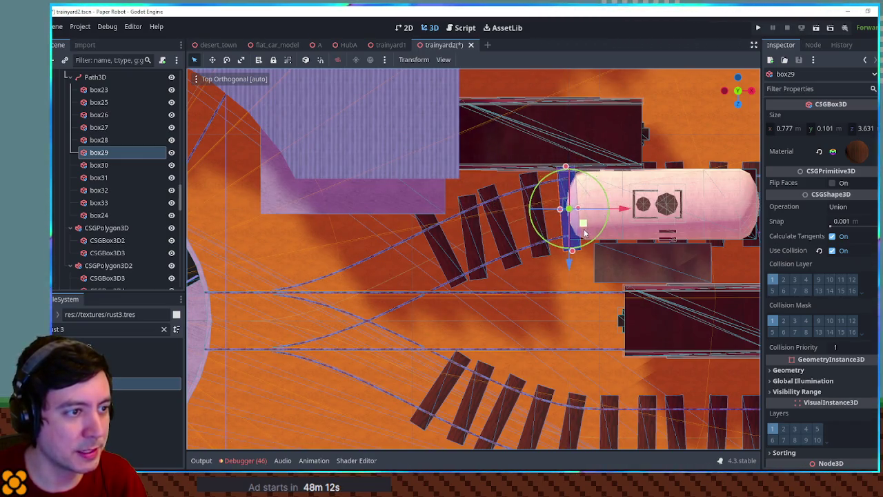
scroll(584, 242, down, 5)
click(583, 256)
scroll(583, 256, up, 3)
drag(564, 261, 602, 216)
Step: Shorten tie box33 to about 3.1 m long
scroll(603, 214, up, 8)
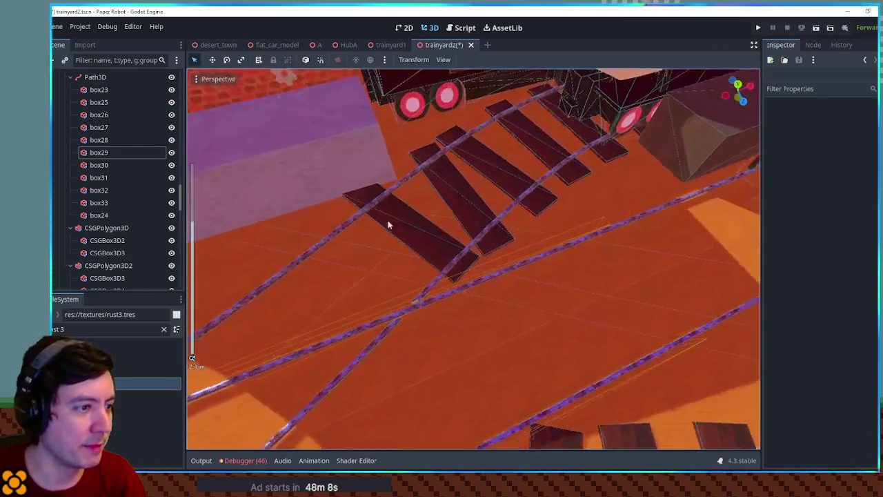
click(354, 294)
drag(331, 289, 353, 282)
scroll(531, 204, down, 5)
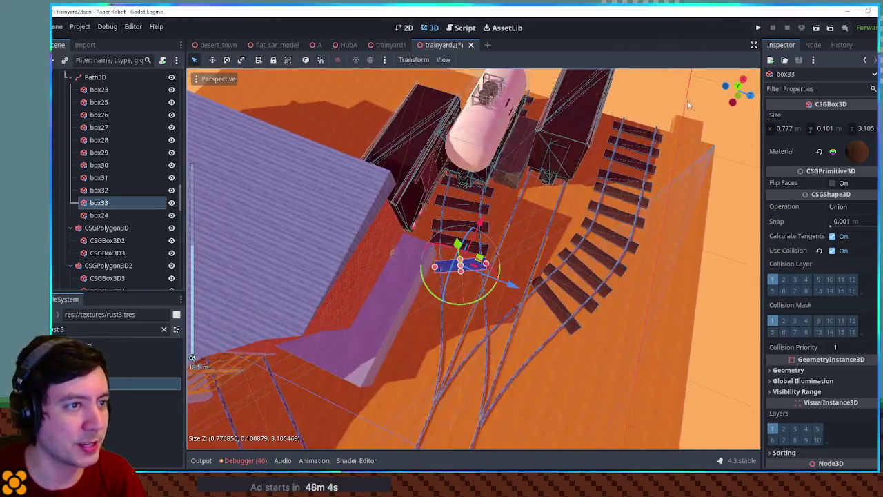
click(625, 136)
scroll(626, 136, down, 5)
click(608, 290)
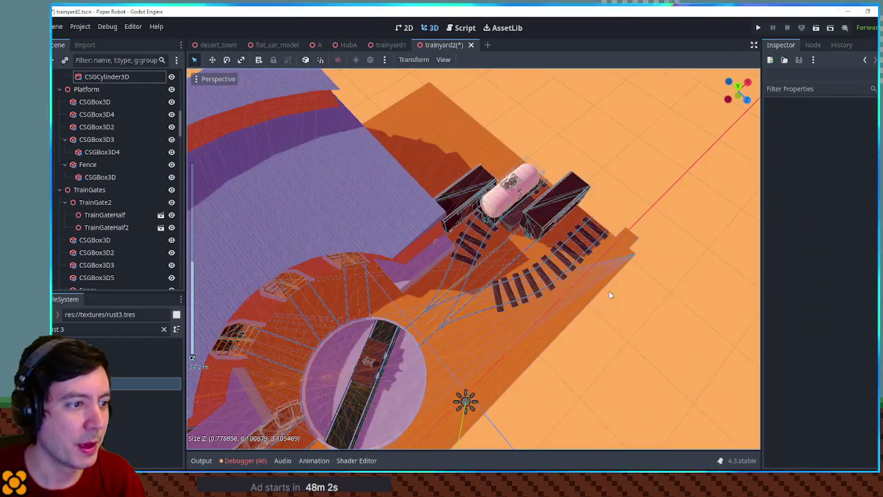
Step: Select the box under TrainGate2, then rail ties box23 through box29 together
scroll(611, 252, up, 5)
scroll(570, 269, down, 3)
scroll(570, 269, down, 3)
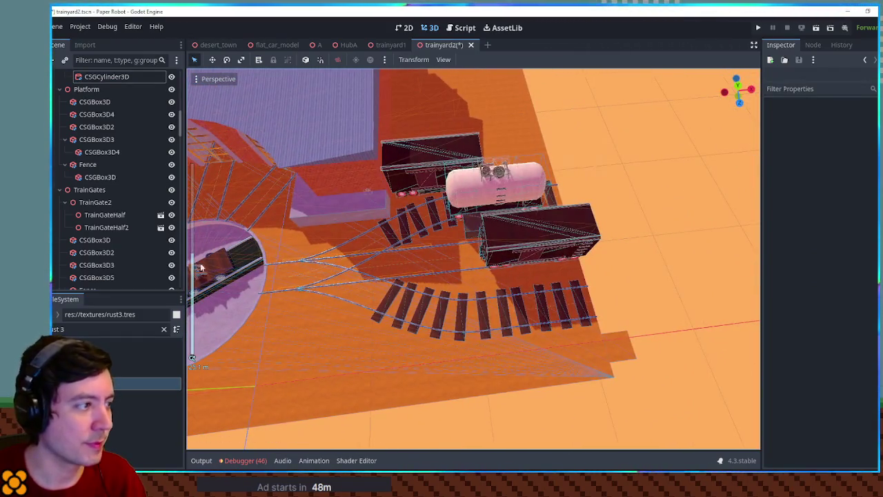
click(88, 239)
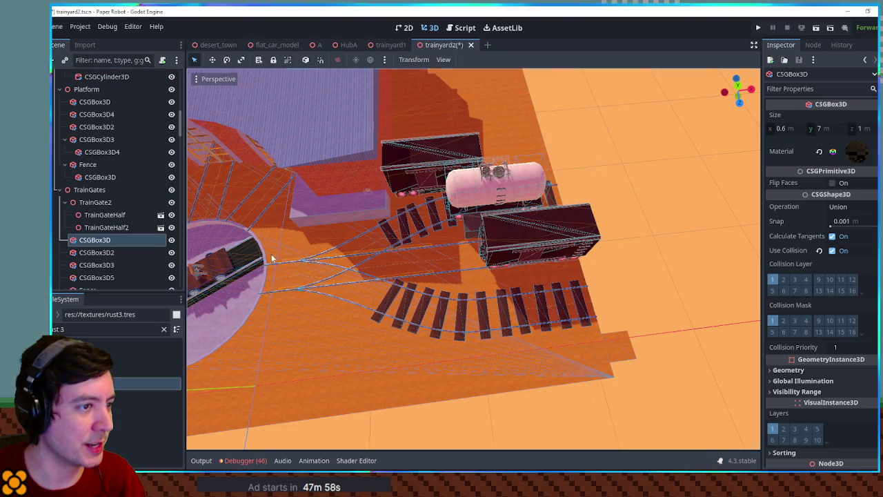
scroll(107, 188, up, 5)
scroll(106, 187, down, 3)
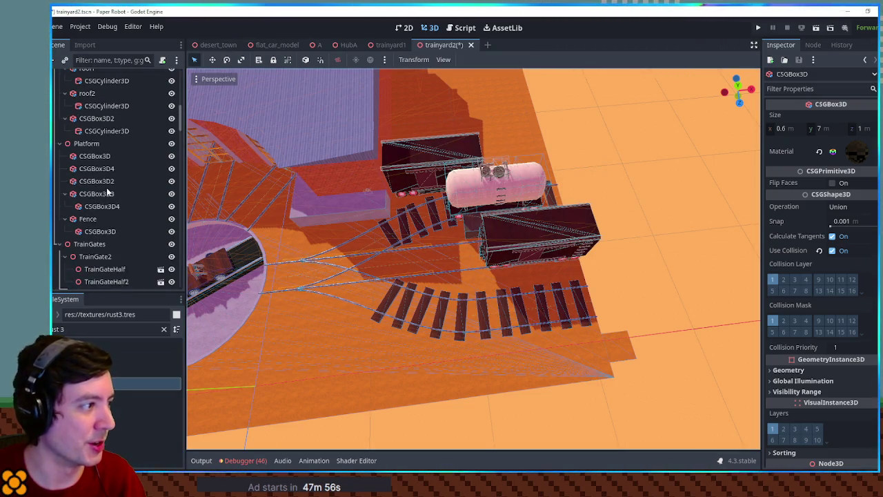
scroll(108, 196, down, 5)
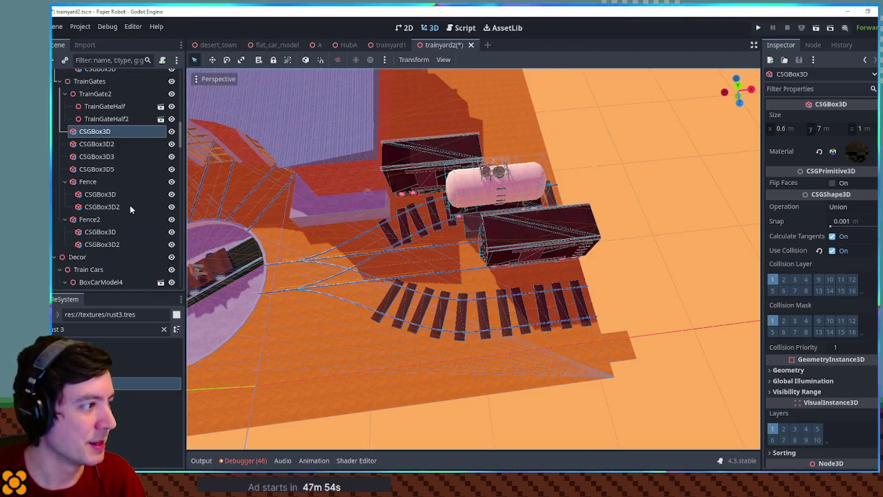
click(551, 197)
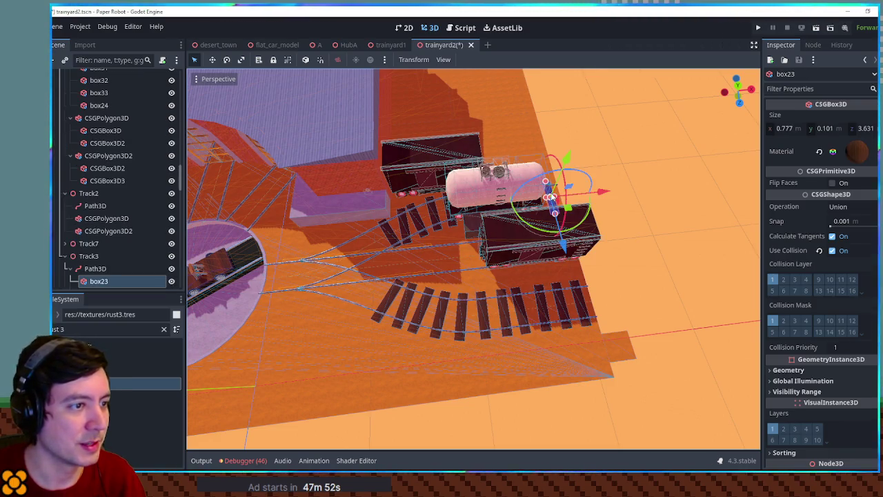
click(584, 311)
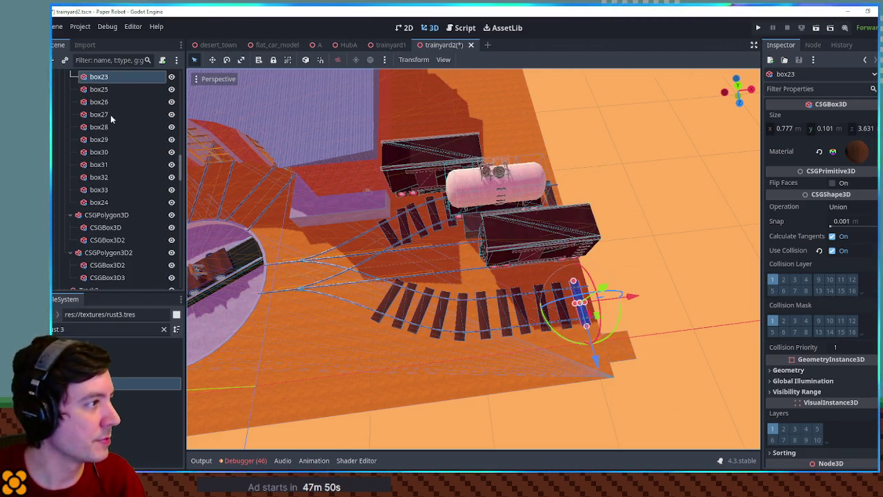
scroll(114, 131, up, 3)
shift+click(106, 220)
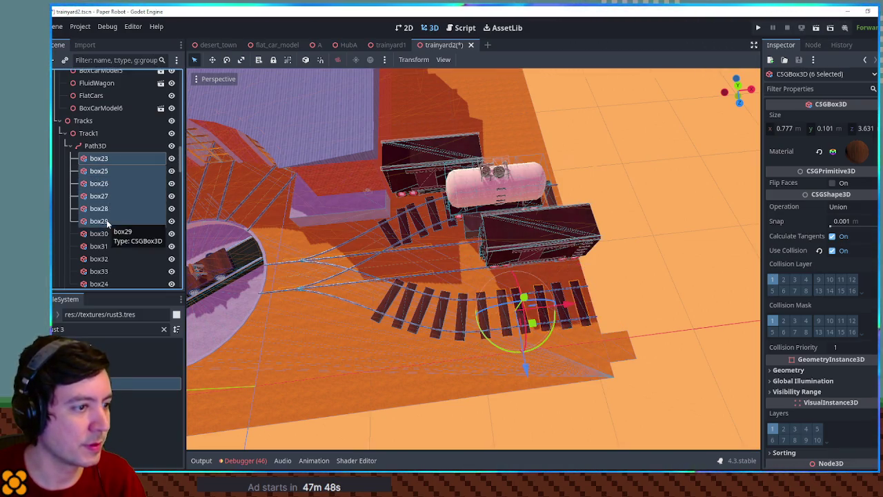
scroll(104, 206, down, 8)
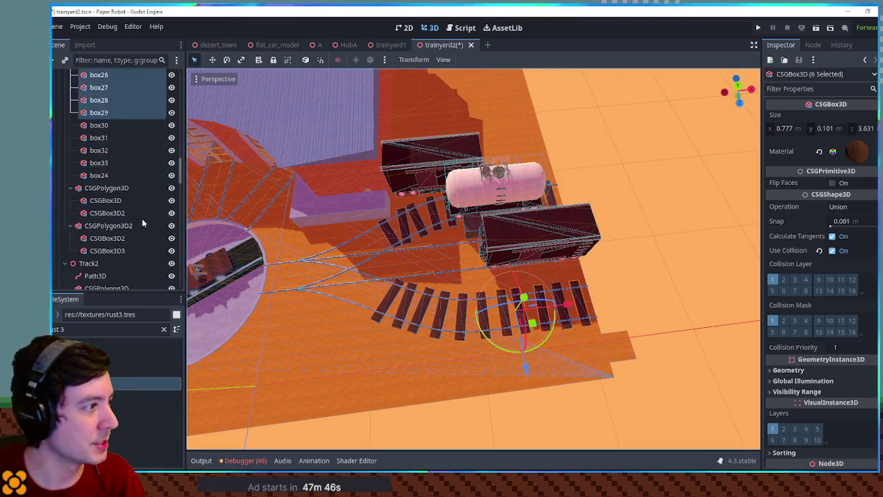
Step: Collapse the Track3, Crates and Track1 groups and toggle Track5's visibility
click(65, 163)
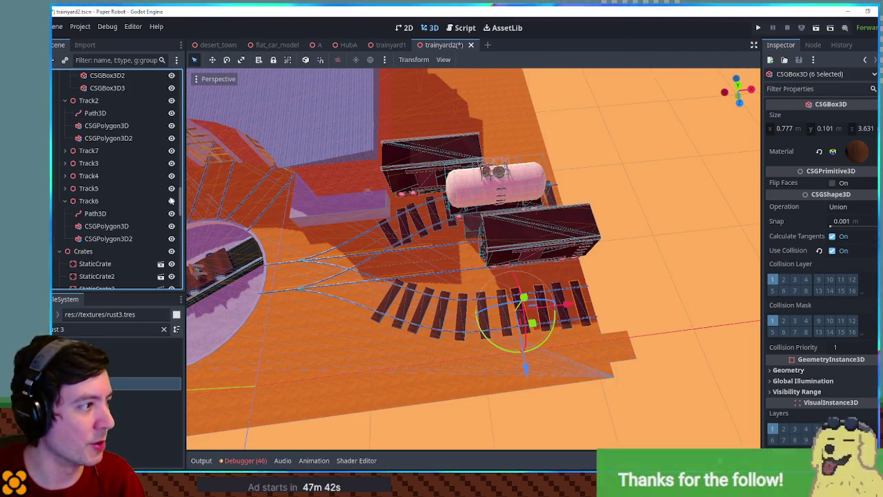
click(172, 189)
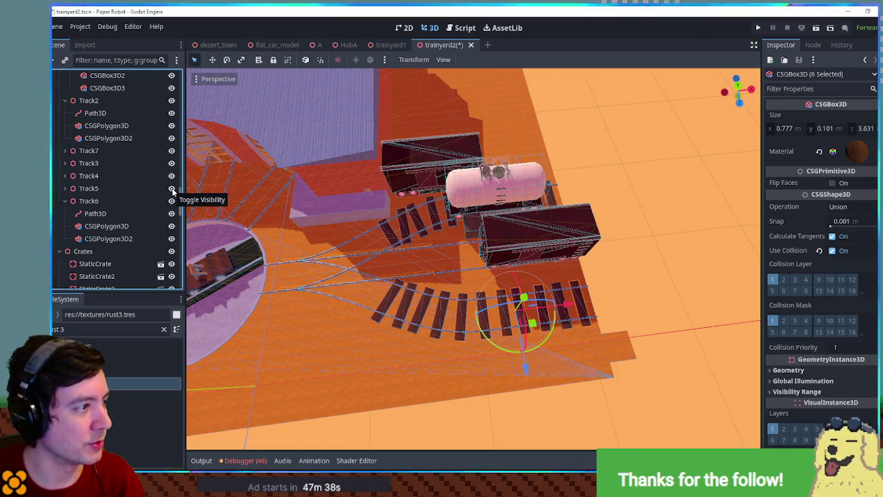
click(62, 251)
scroll(110, 201, up, 10)
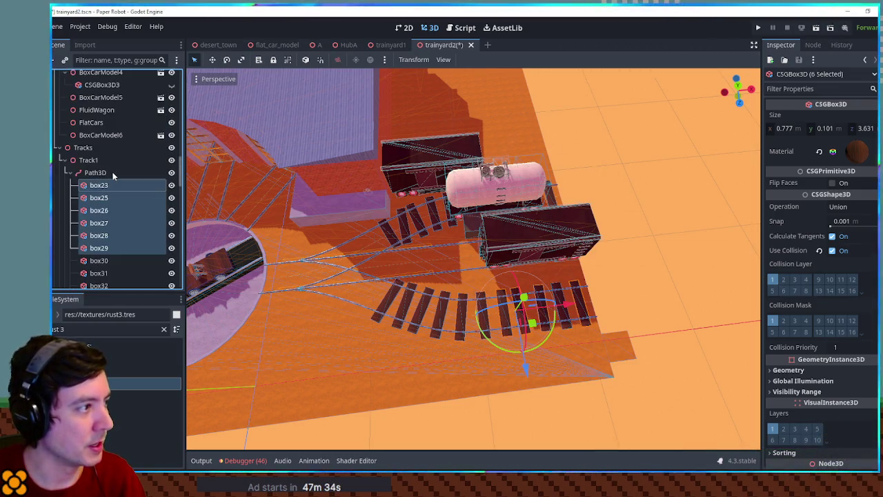
click(64, 160)
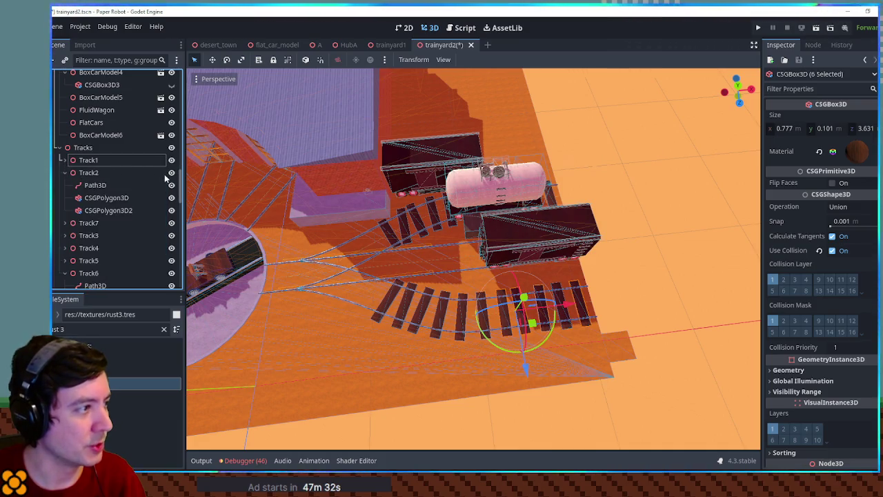
Step: Expand Track2's Path3D and select its ties box23 through box29
click(95, 185)
click(68, 185)
click(98, 197)
shift+click(99, 260)
scroll(564, 262, up, 3)
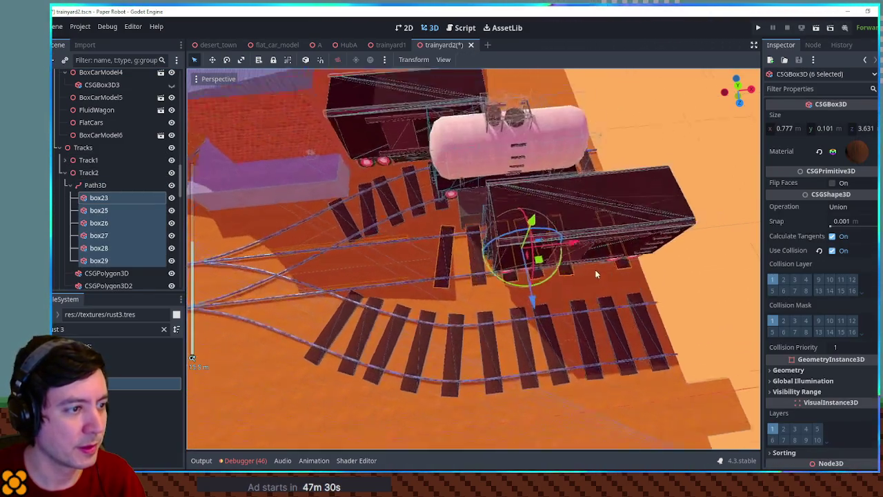
Step: Duplicate tie box23 into new ties box30–box32, sliding each copy left along the track
mouse_move(565, 262)
mouse_down()
mouse_move(604, 247)
mouse_move(576, 225)
mouse_move(580, 185)
mouse_move(642, 243)
mouse_move(694, 241)
mouse_move(482, 296)
mouse_up()
click(99, 199)
key(ctrl+d)
key(ctrl+d)
mouse_move(638, 251)
mouse_down()
mouse_move(471, 256)
mouse_move(445, 248)
mouse_up()
key(ctrl+d)
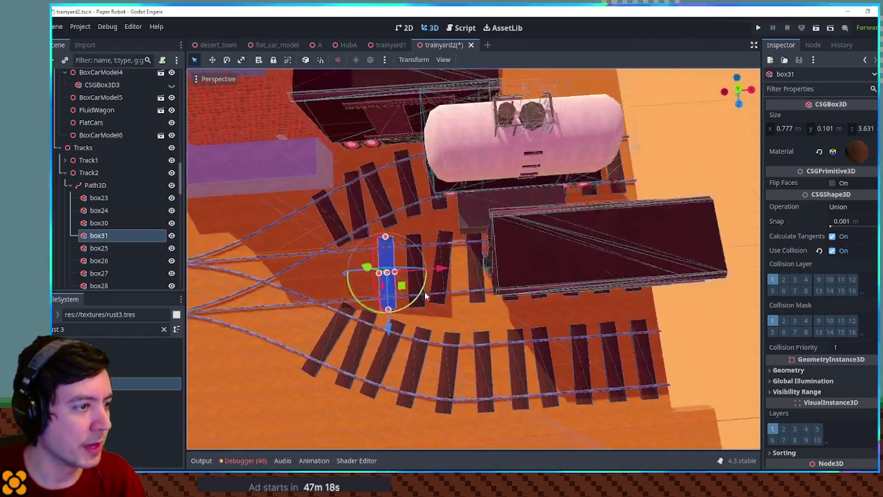
scroll(470, 283, up, 3)
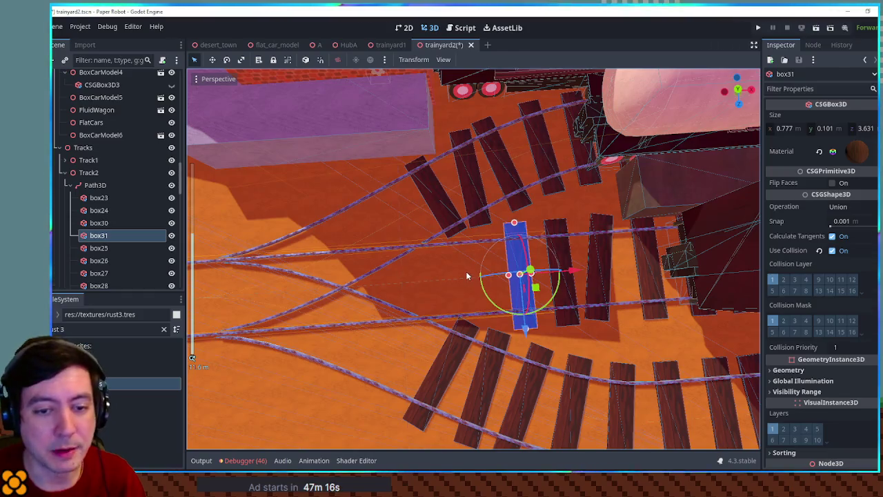
key(ctrl+d)
mouse_move(573, 271)
mouse_down()
mouse_move(372, 262)
mouse_move(335, 240)
mouse_move(334, 215)
mouse_up()
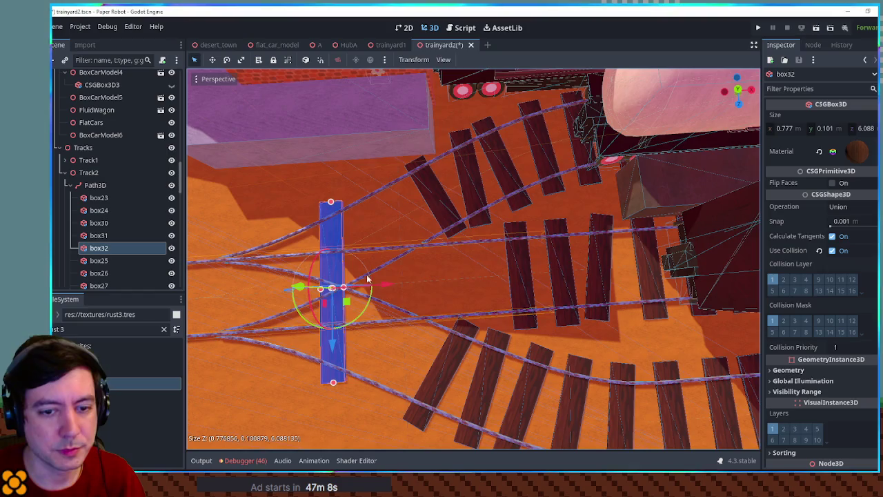
key(f)
Step: Add ties box33 onward: shorten box33 to about 5 m, angle it 4°, and angle later copies to follow the rails
key(ctrl+d)
mouse_move(531, 289)
mouse_down()
mouse_move(508, 289)
mouse_move(467, 372)
mouse_move(453, 371)
mouse_up()
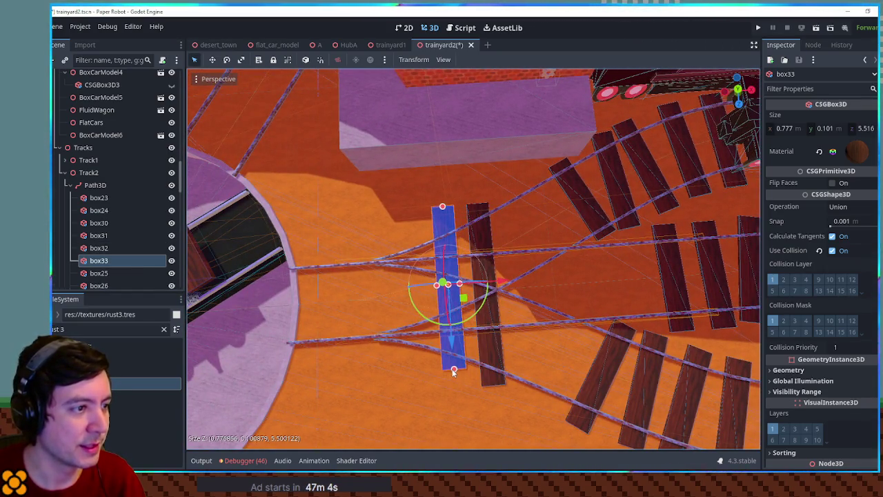
drag(443, 207, 443, 215)
mouse_move(479, 298)
mouse_down()
mouse_move(480, 316)
mouse_move(468, 290)
mouse_up()
key(ctrl+d)
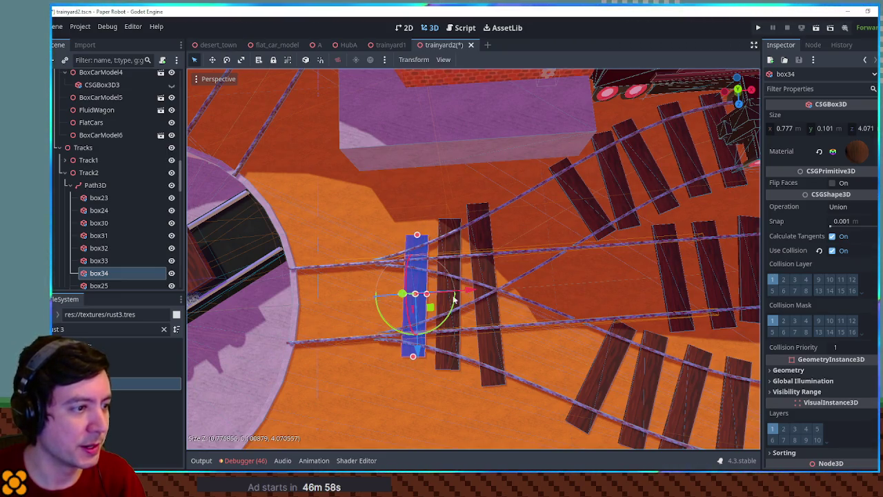
mouse_move(453, 308)
mouse_down()
mouse_move(456, 293)
mouse_move(421, 294)
mouse_up()
key(ctrl+d)
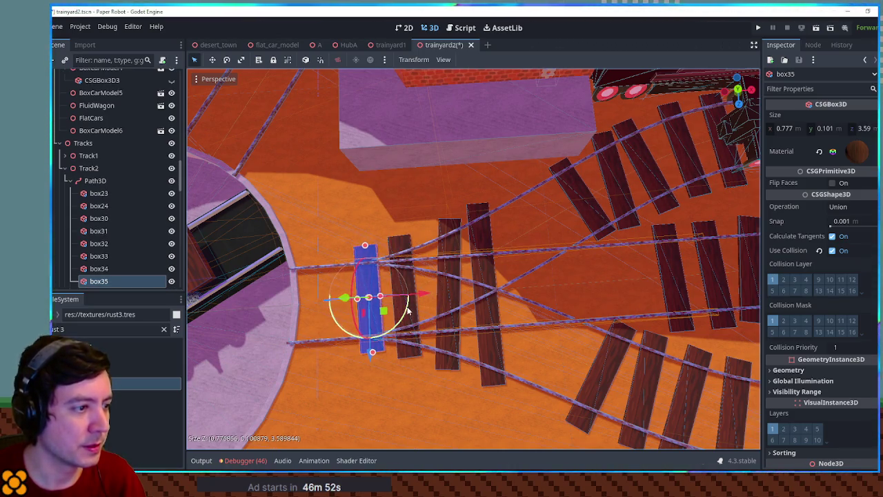
Step: Copy tie box31 into box36 at the left junction and box37 at track centre, stretched to about 7 m
click(670, 290)
key(ctrl+d)
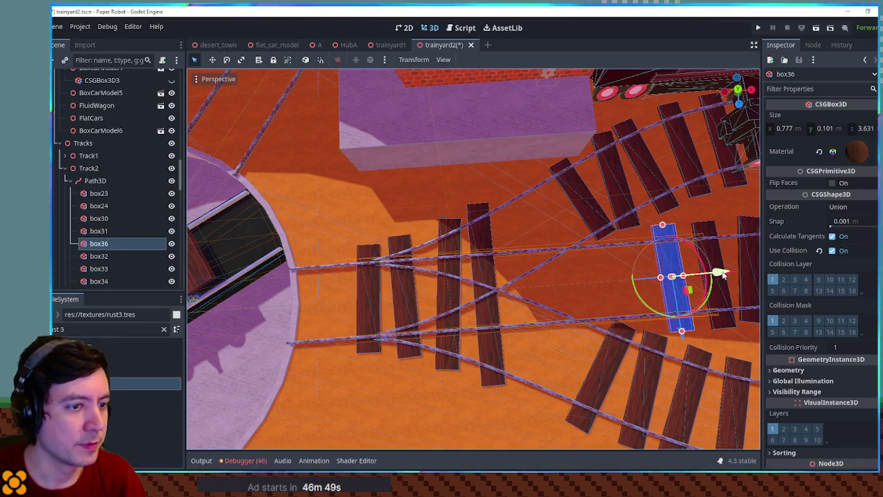
mouse_move(742, 280)
mouse_down()
mouse_move(696, 290)
mouse_move(696, 302)
mouse_move(442, 261)
mouse_up()
scroll(489, 276, up, 5)
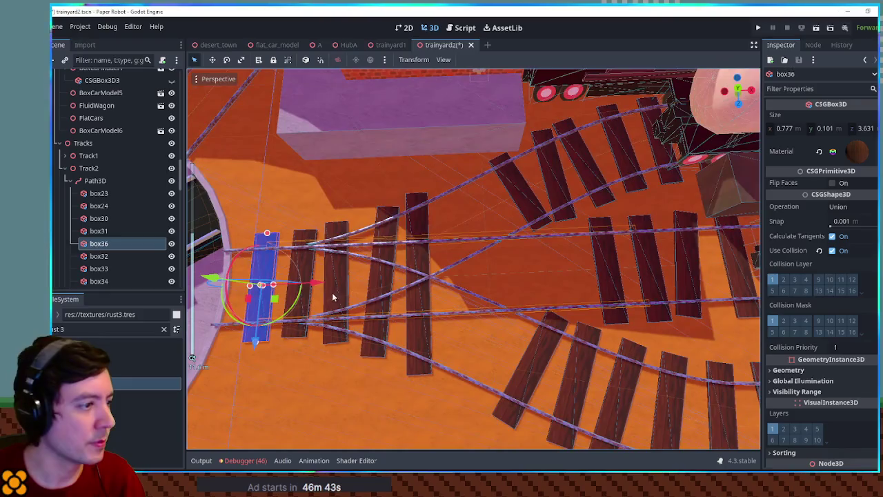
key(ctrl+d)
drag(332, 293, 515, 286)
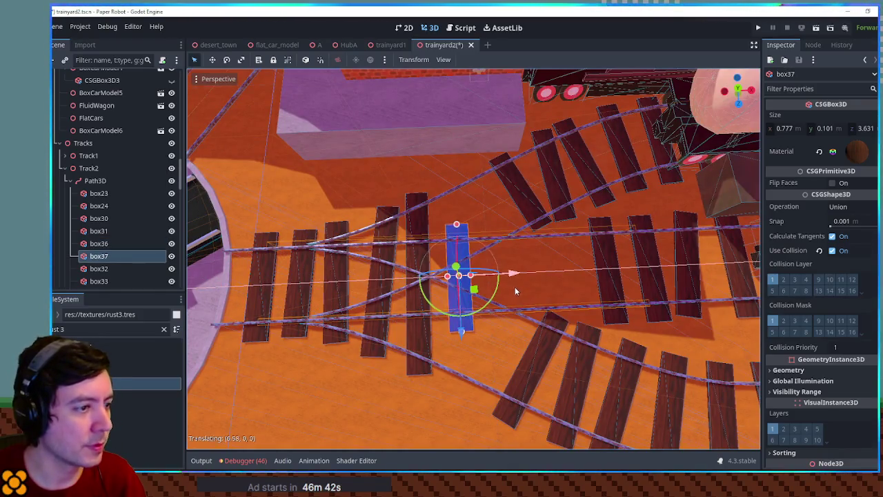
drag(467, 334, 463, 349)
mouse_move(463, 384)
mouse_down()
mouse_move(492, 349)
mouse_move(725, 324)
mouse_up()
scroll(492, 348, down, 4)
click(725, 325)
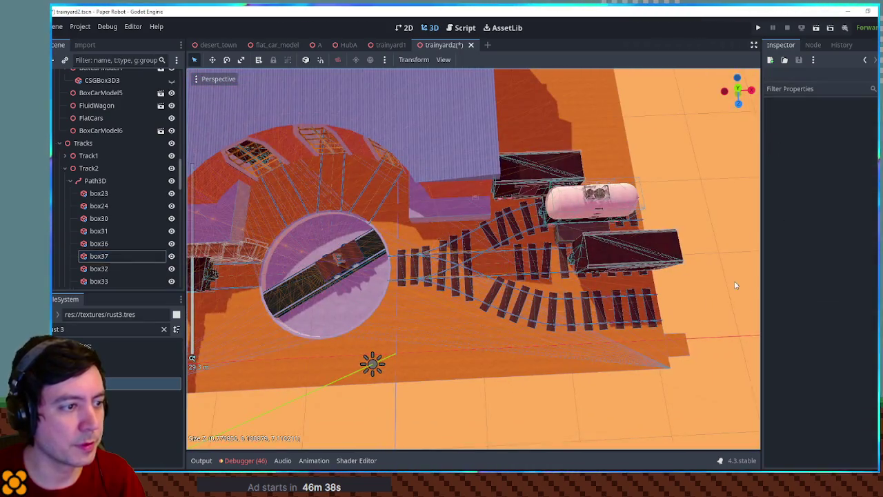
scroll(561, 273, up, 5)
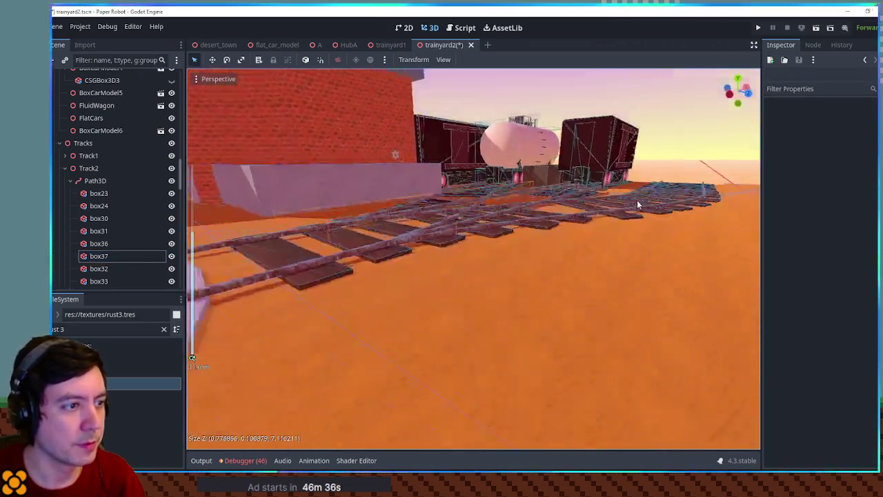
Step: Duplicate tie box31 into box38 at mid-track, lengthened to about 6.6 m
mouse_move(637, 205)
mouse_down()
mouse_move(583, 217)
mouse_move(526, 258)
mouse_up()
scroll(526, 258, up, 5)
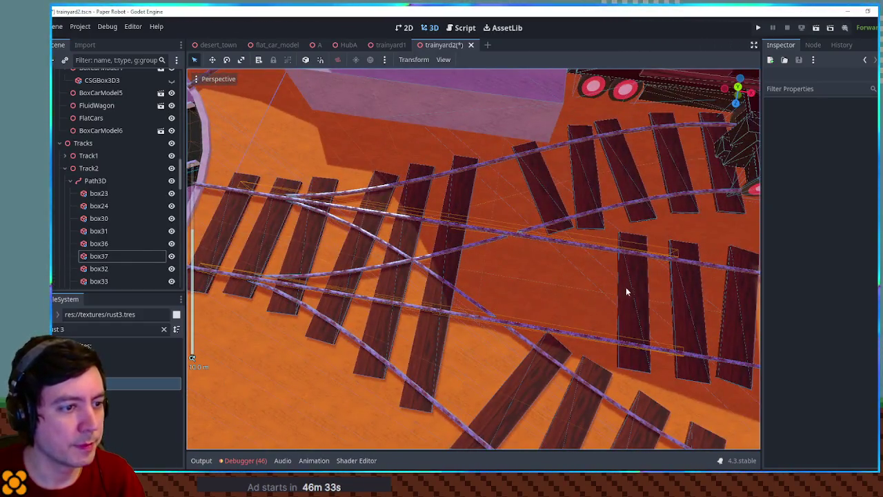
click(630, 292)
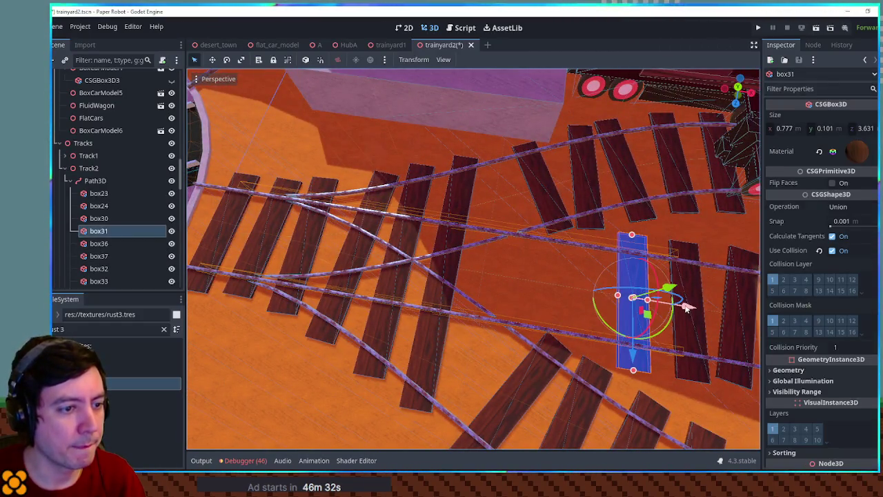
key(ctrl+d)
drag(686, 308, 524, 282)
drag(491, 215, 505, 158)
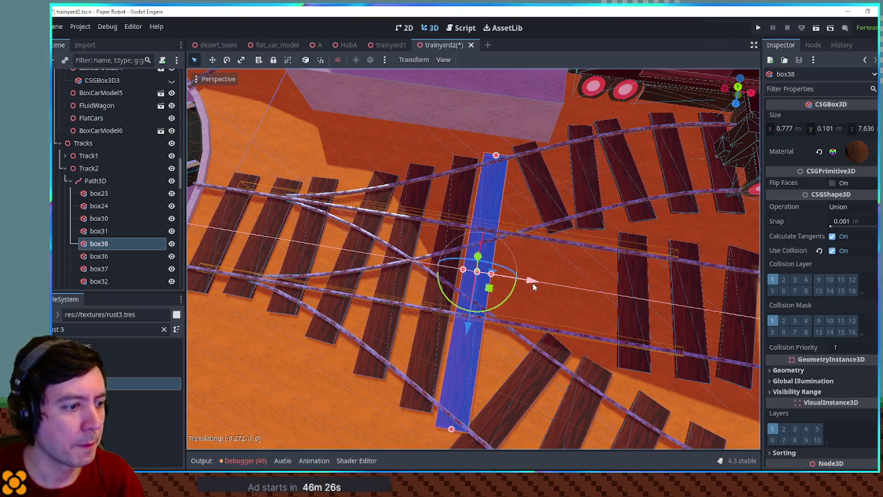
click(530, 387)
Step: Nudge tie box33 slightly across the ground and save the trainyard2 scene
scroll(530, 387, up, 3)
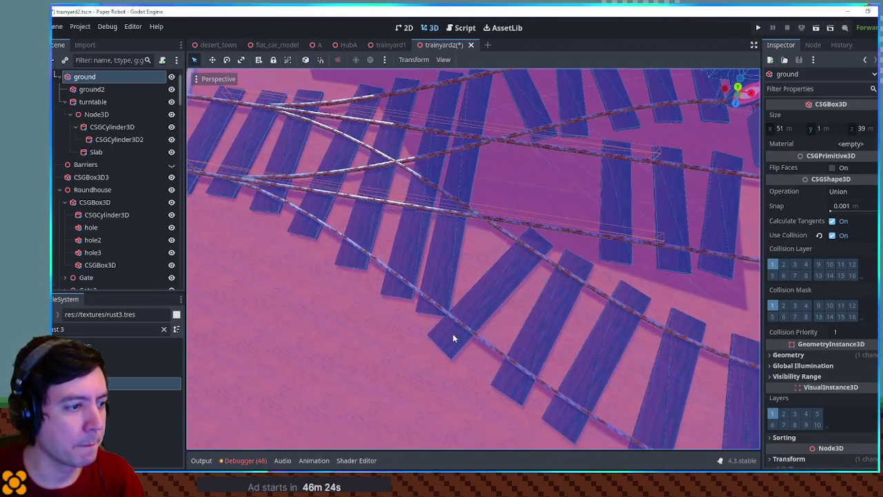
click(453, 335)
drag(509, 308, 516, 314)
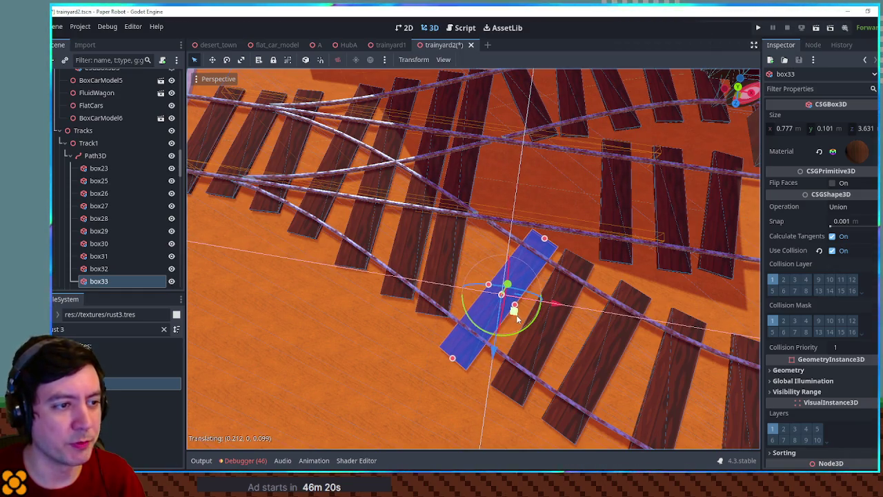
scroll(513, 305, down, 3)
scroll(505, 277, down, 5)
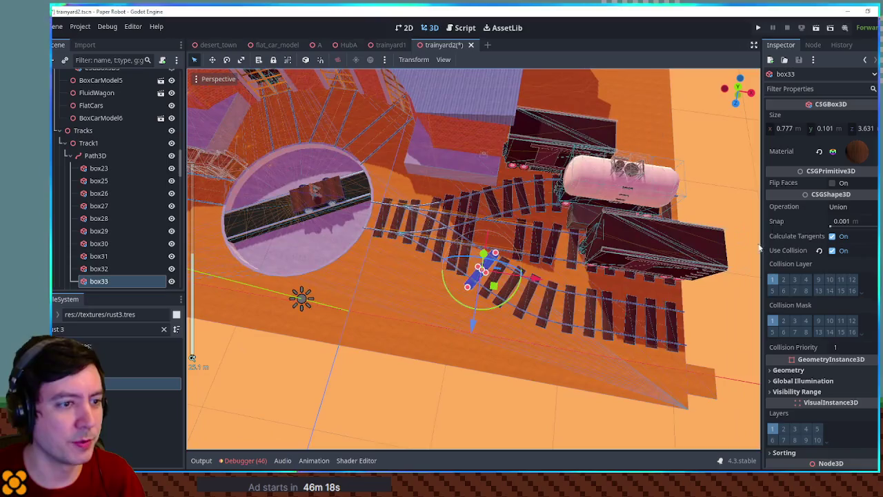
scroll(475, 242, up, 5)
scroll(476, 238, up, 4)
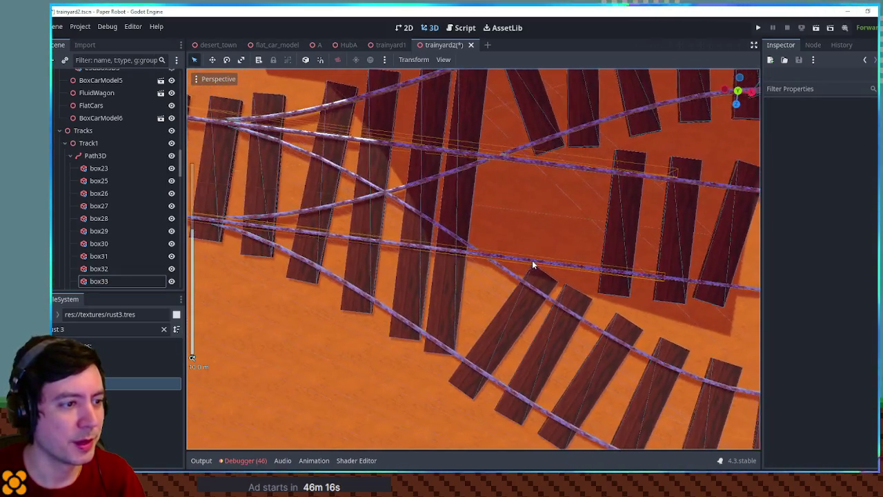
scroll(593, 243, down, 4)
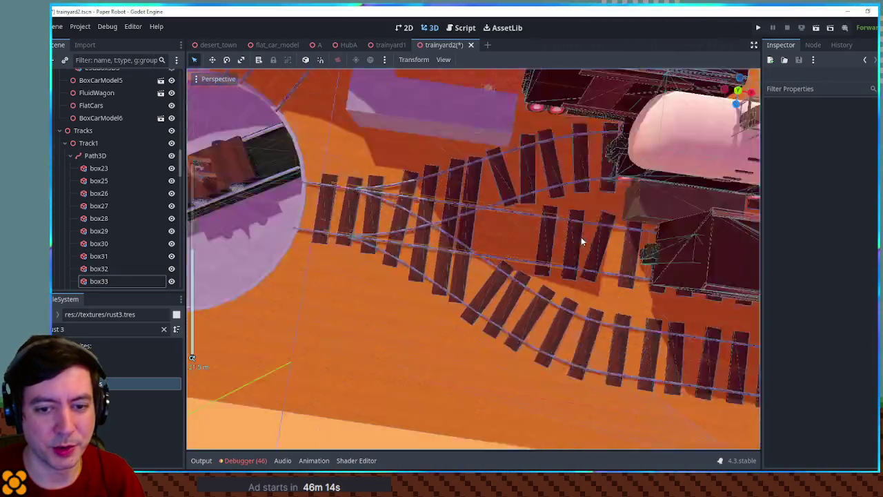
key(ctrl+s)
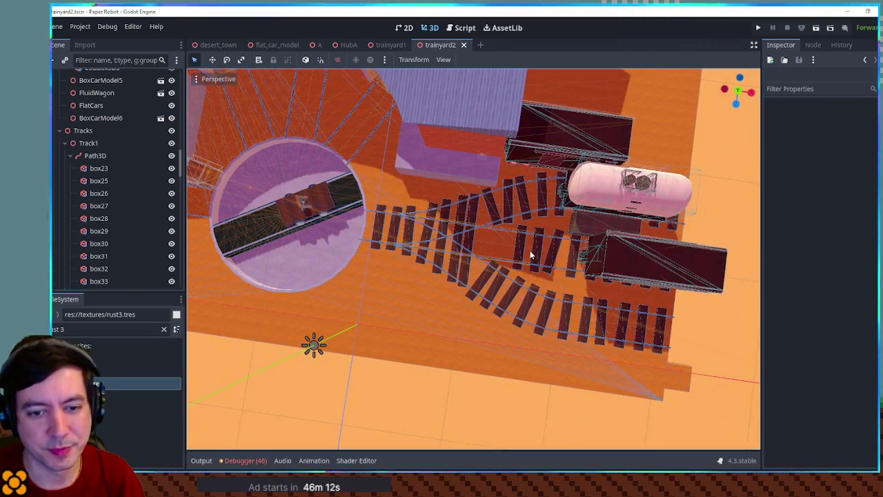
scroll(683, 254, down, 6)
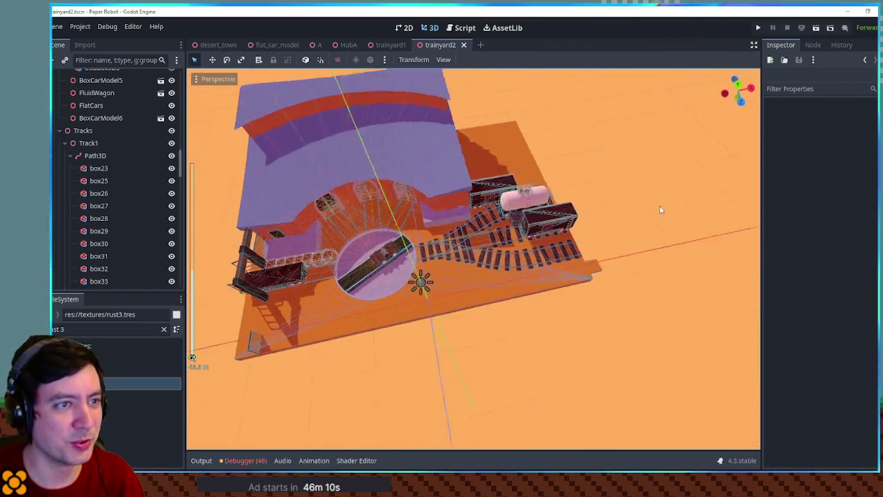
scroll(659, 210, up, 5)
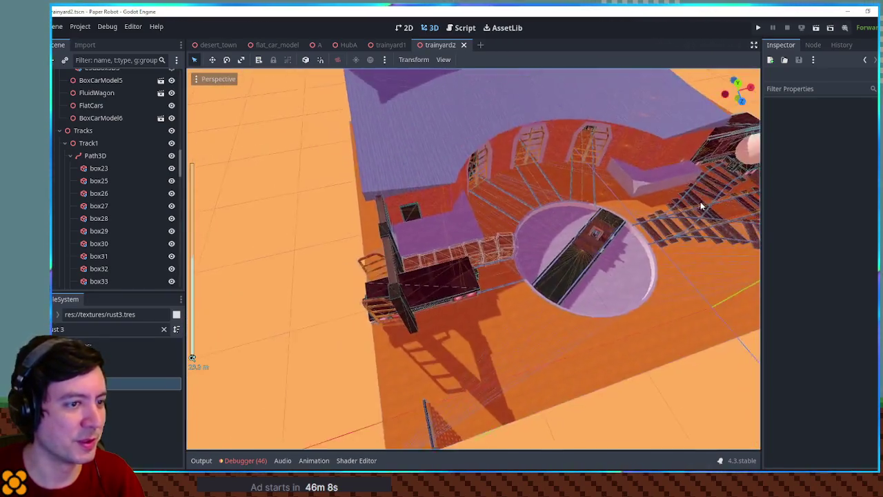
mouse_move(701, 206)
mouse_down()
mouse_move(685, 240)
mouse_move(572, 269)
mouse_up()
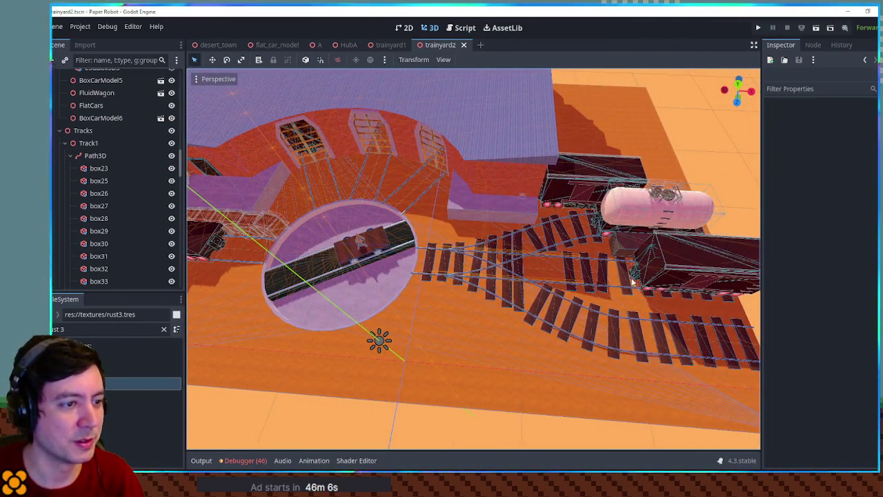
Step: Look through the track ties in the Scene tree, trying box33, box23, box24 and box30
click(727, 301)
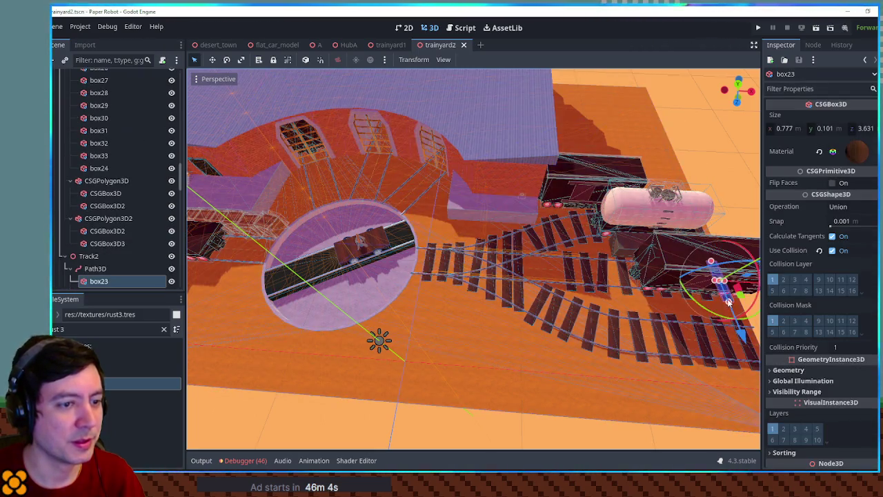
scroll(106, 264, down, 3)
shift+click(105, 235)
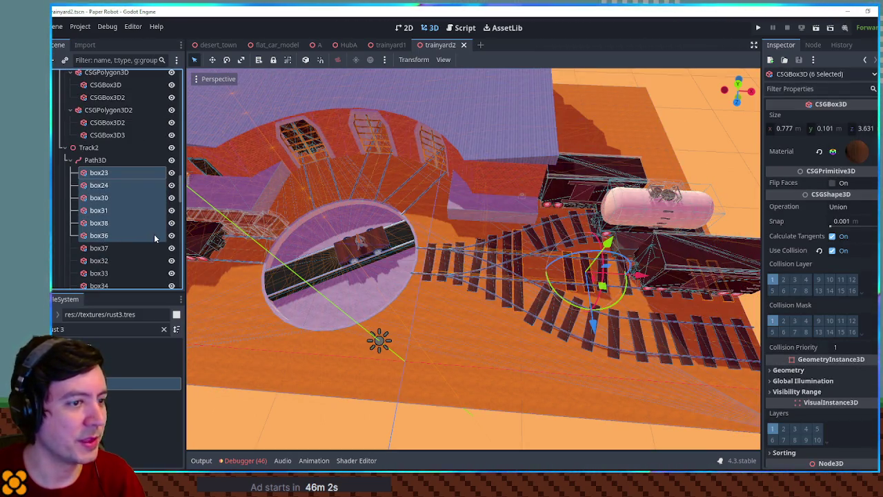
click(98, 273)
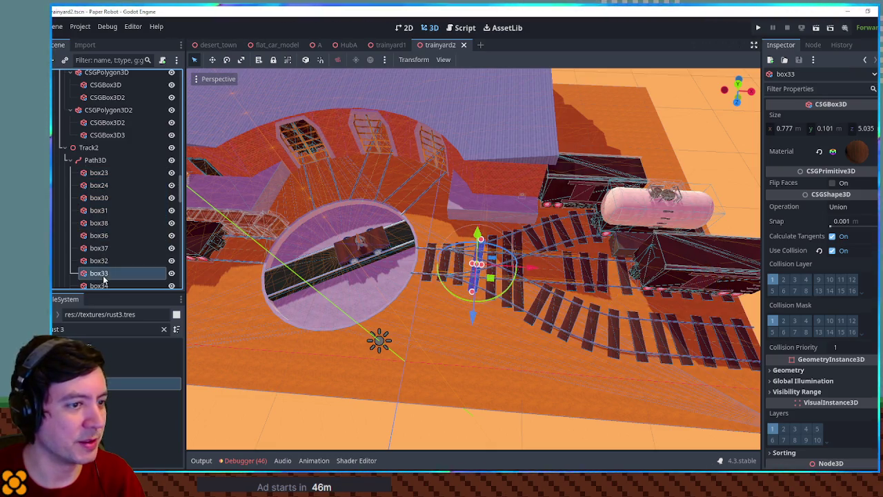
click(100, 172)
click(102, 185)
click(103, 198)
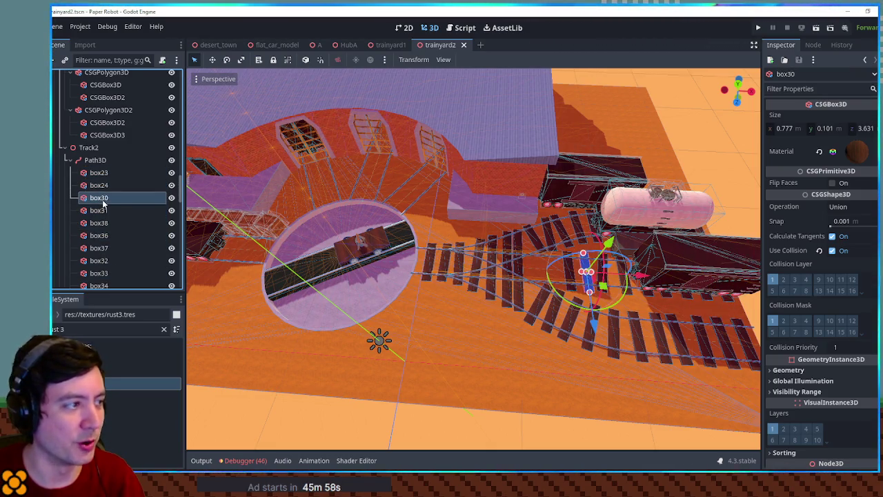
click(99, 172)
shift+click(99, 185)
scroll(593, 282, down, 5)
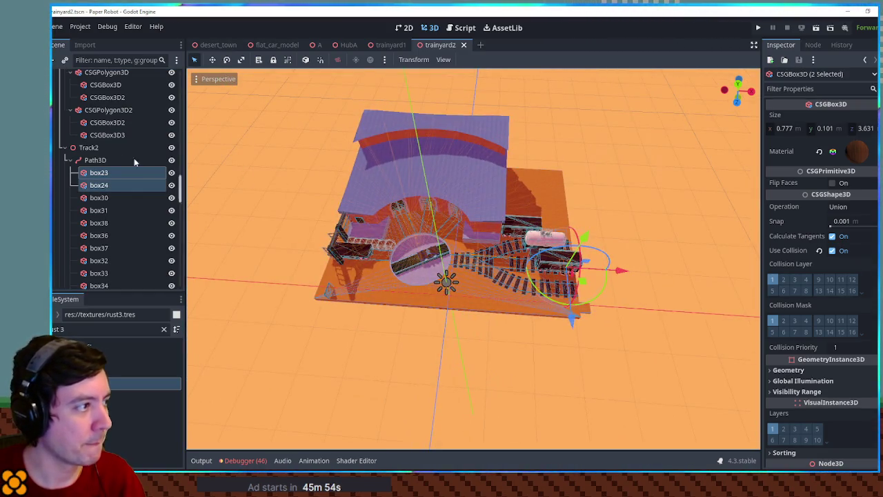
scroll(138, 225, down, 5)
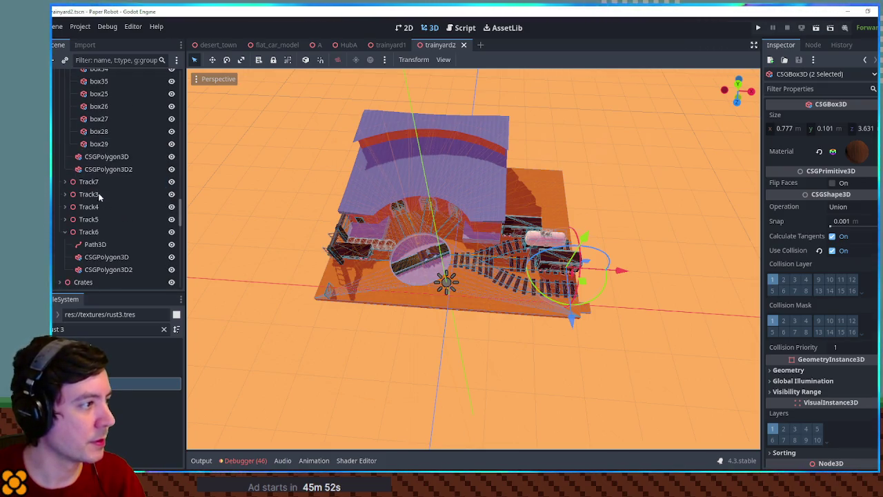
Step: Expand Track7's Path3D and select its ties box23 and box24, focusing the view on them
click(94, 183)
click(65, 181)
click(99, 196)
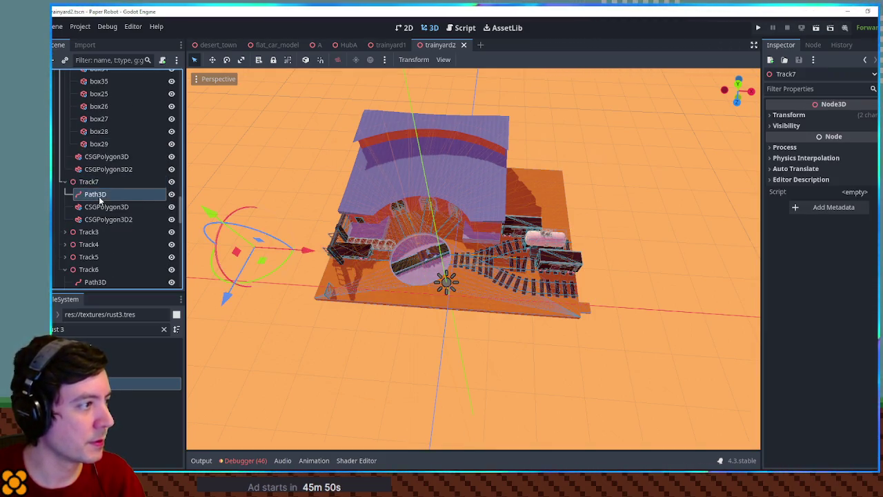
click(345, 261)
scroll(345, 260, up, 2)
scroll(345, 261, up, 2)
scroll(345, 261, down, 2)
key(g)
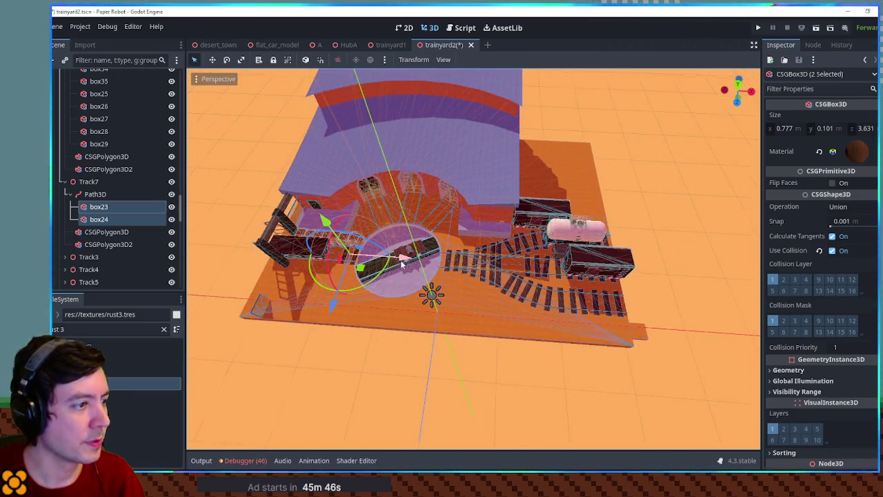
key(f)
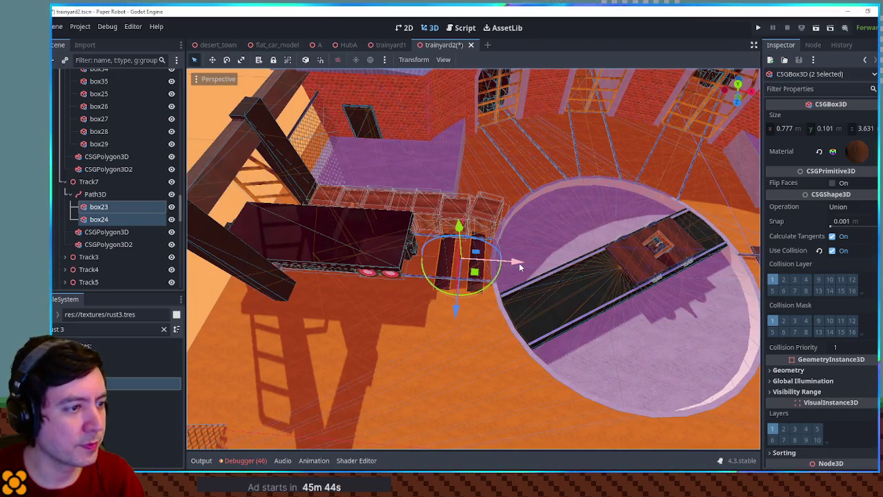
Step: Duplicate the tie pair twice, sliding and slightly angling the copies along the track, then save
key(ctrl+d)
drag(519, 263, 442, 274)
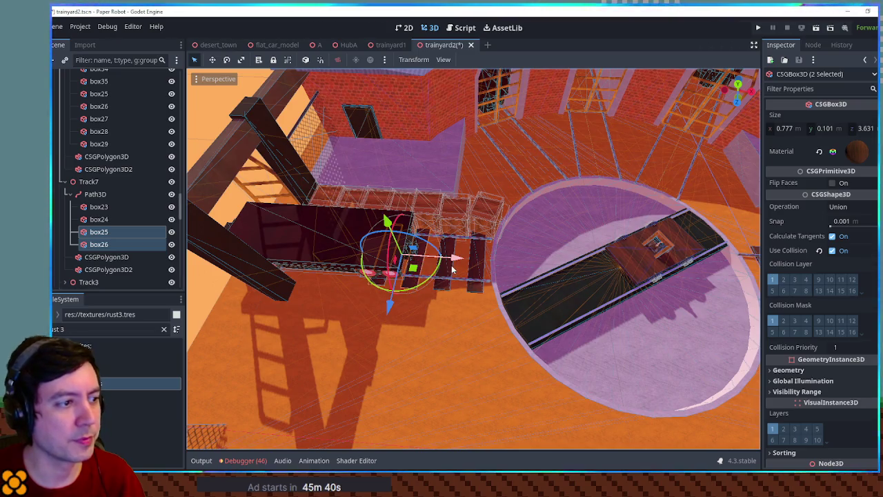
key(ctrl+d)
mouse_move(452, 269)
mouse_down()
mouse_move(377, 271)
mouse_move(484, 237)
mouse_move(344, 262)
mouse_up()
key(ctrl+s)
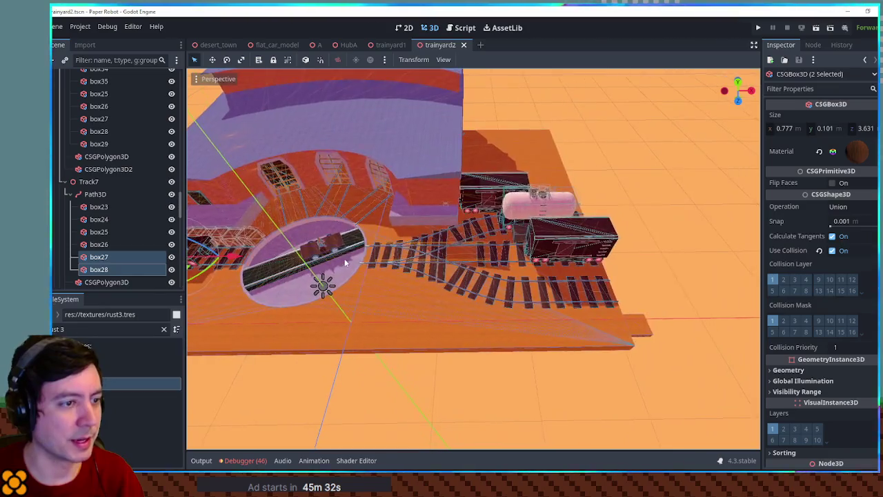
mouse_move(669, 250)
mouse_down()
mouse_move(561, 305)
mouse_move(413, 336)
mouse_up()
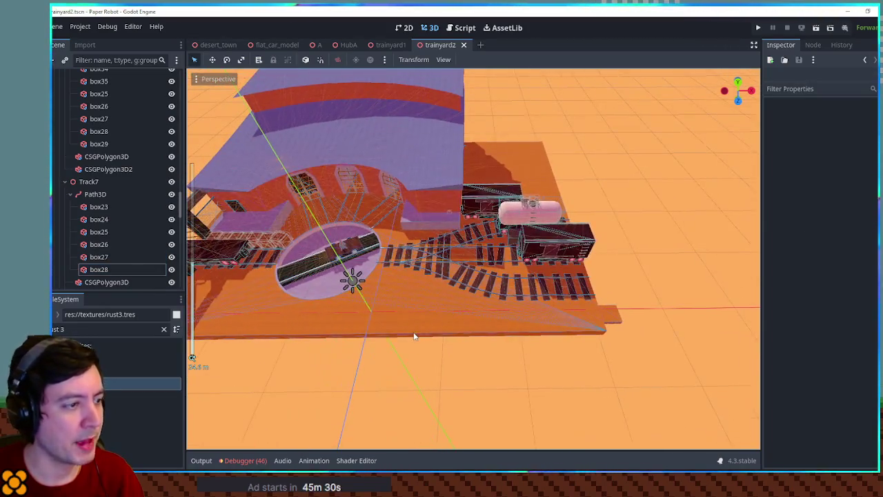
click(400, 331)
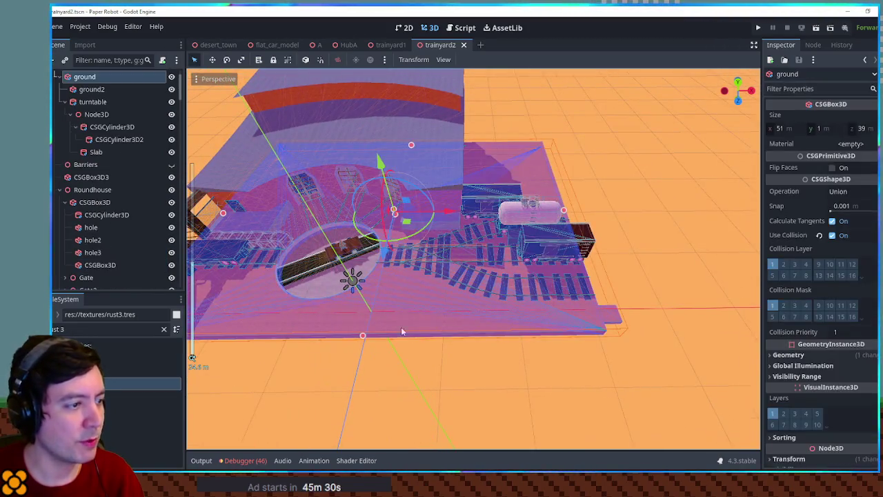
Step: Duplicate ground2 as ground3, set it to Subtraction, and stretch it along the yard's front edge
click(92, 89)
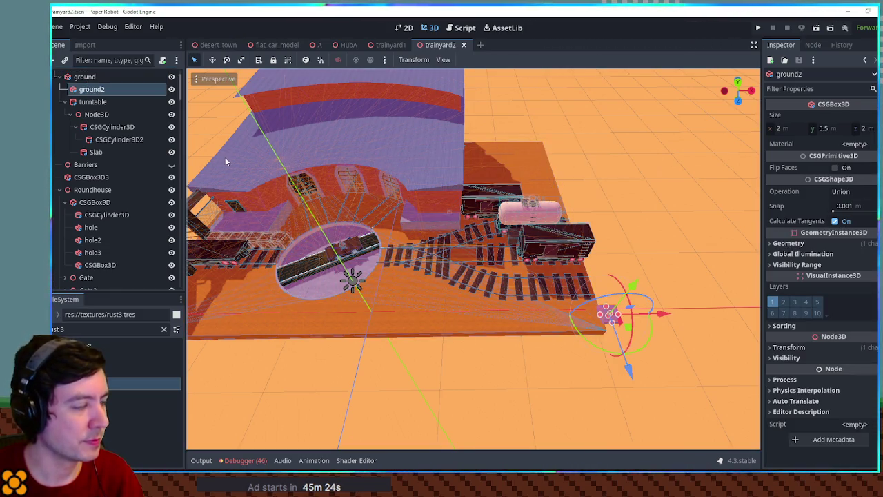
key(ctrl+d)
click(853, 192)
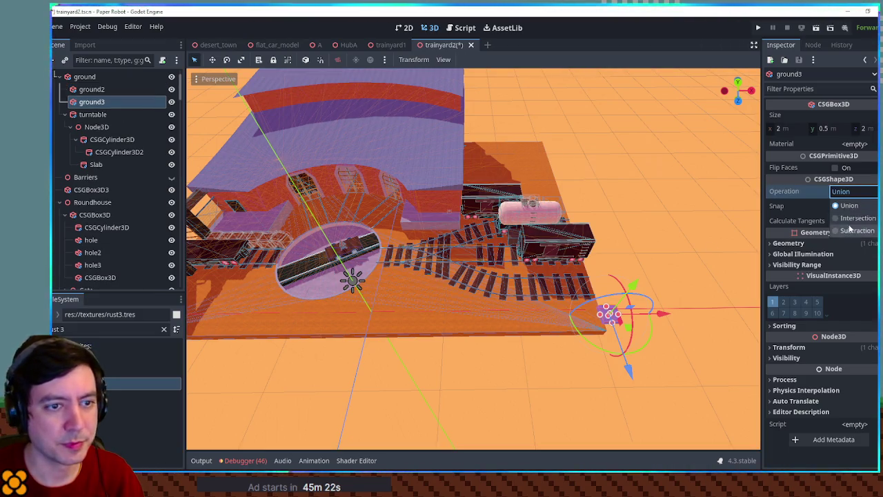
drag(658, 319, 533, 320)
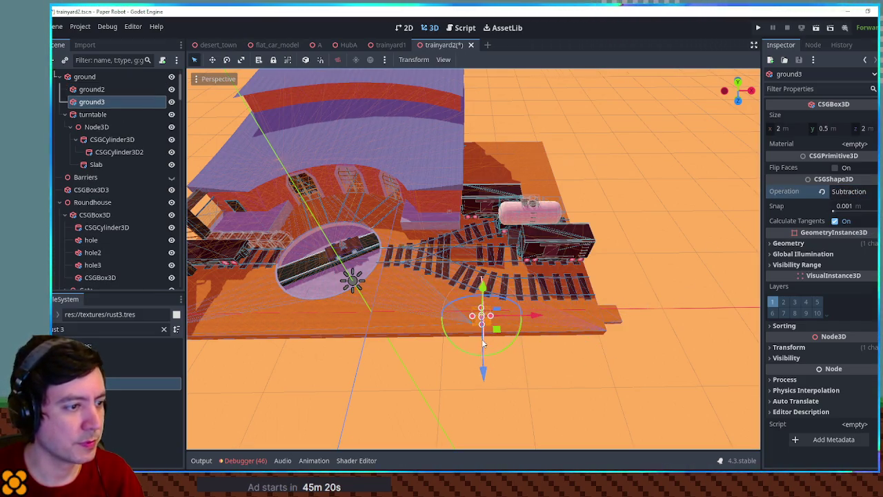
scroll(497, 332, up, 5)
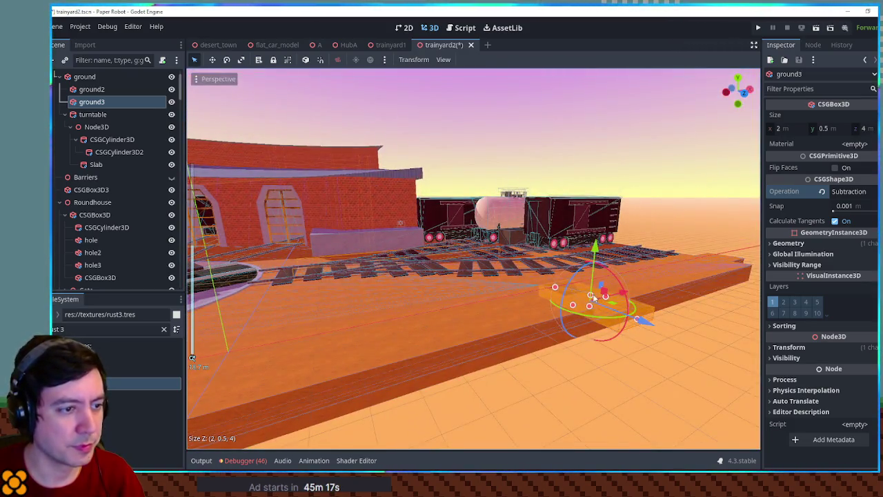
drag(593, 297, 587, 336)
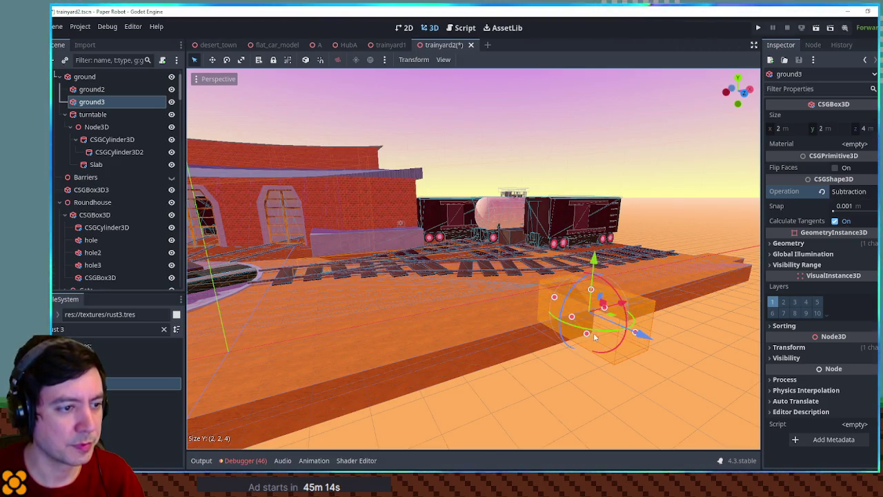
scroll(572, 324, down, 8)
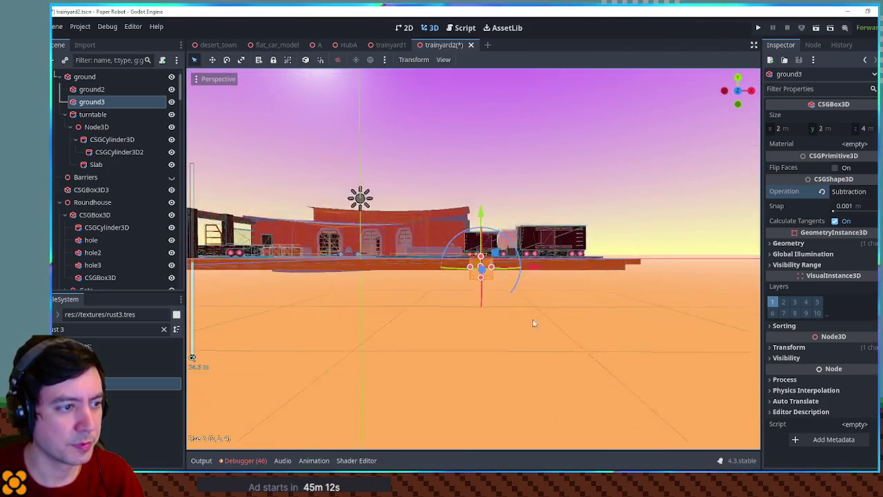
key(KP_7)
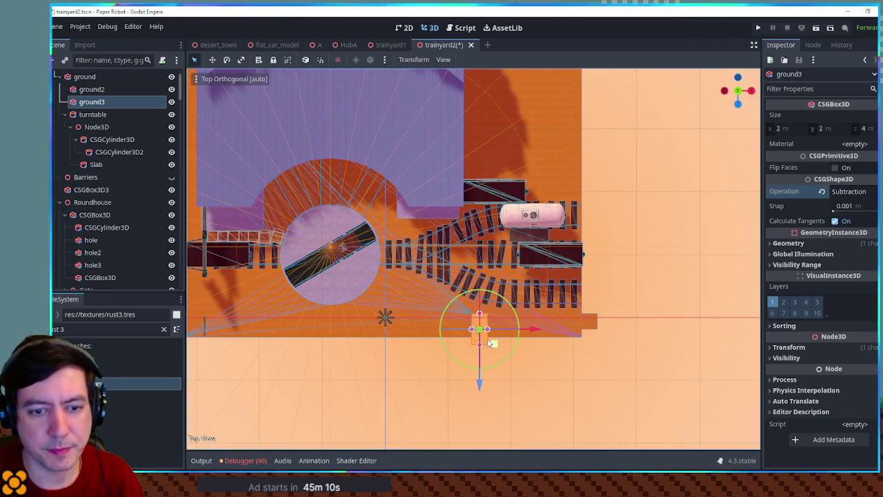
scroll(494, 351, up, 2)
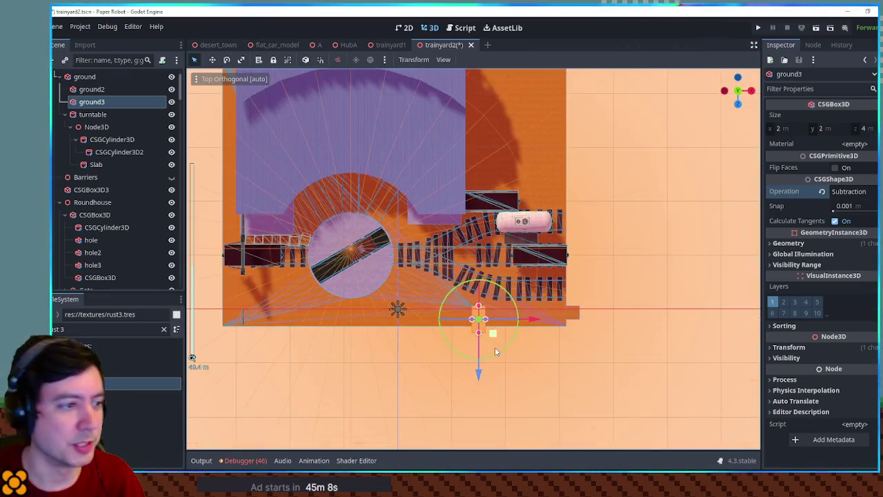
drag(589, 315, 296, 316)
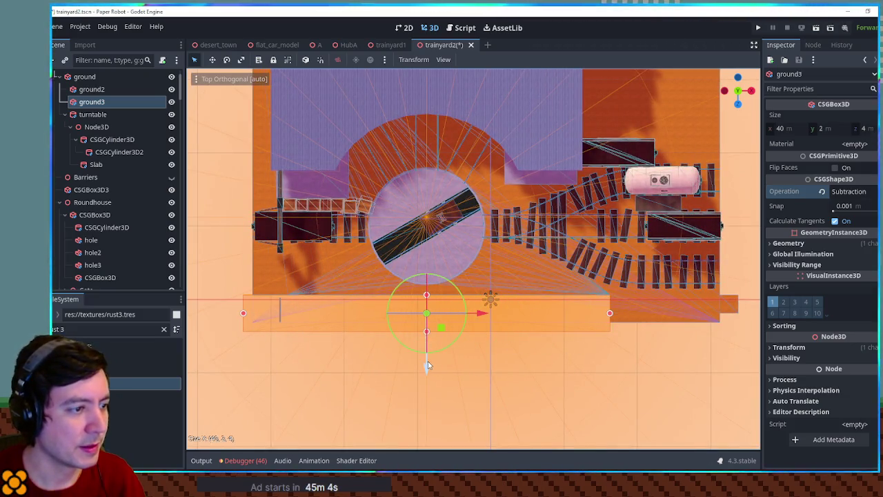
drag(427, 369, 426, 376)
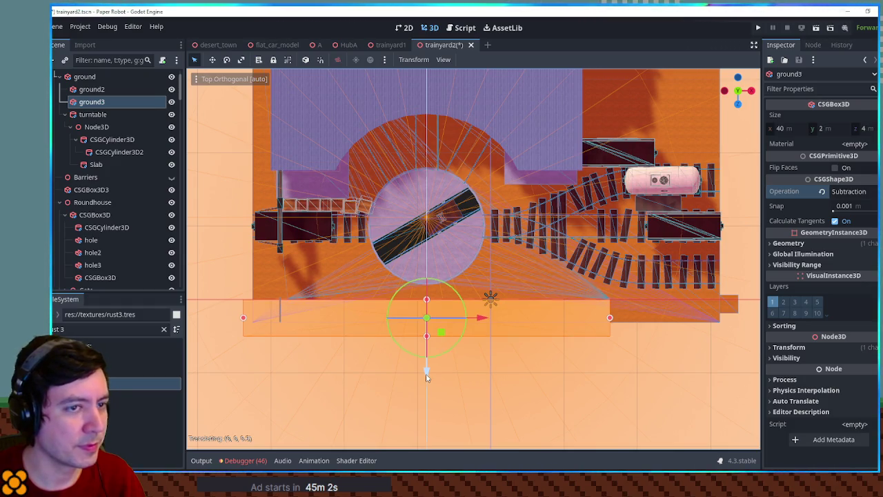
Step: Set ground3's Z position in Transform and deepen it to 5 m along Z
click(788, 346)
click(865, 372)
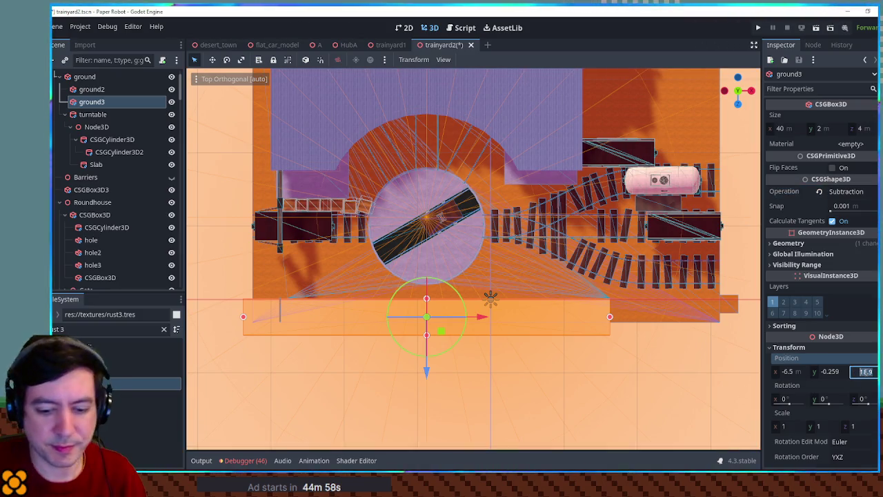
key(Return)
scroll(626, 364, up, 3)
mouse_move(627, 364)
mouse_down()
mouse_move(686, 281)
mouse_move(564, 330)
mouse_move(480, 332)
mouse_move(520, 336)
mouse_up()
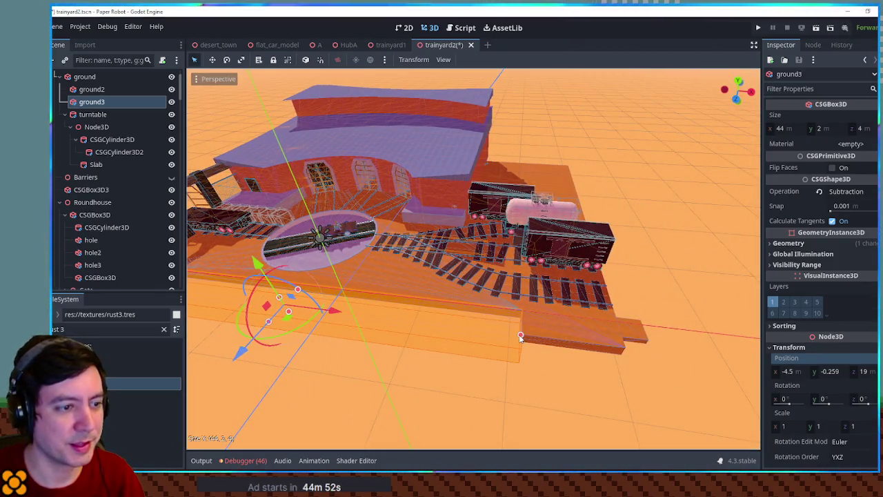
drag(697, 345, 433, 316)
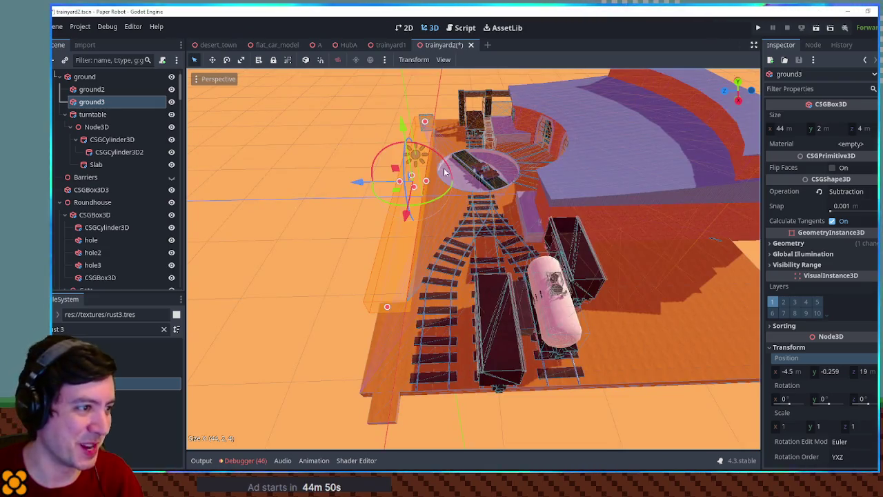
drag(426, 182, 433, 185)
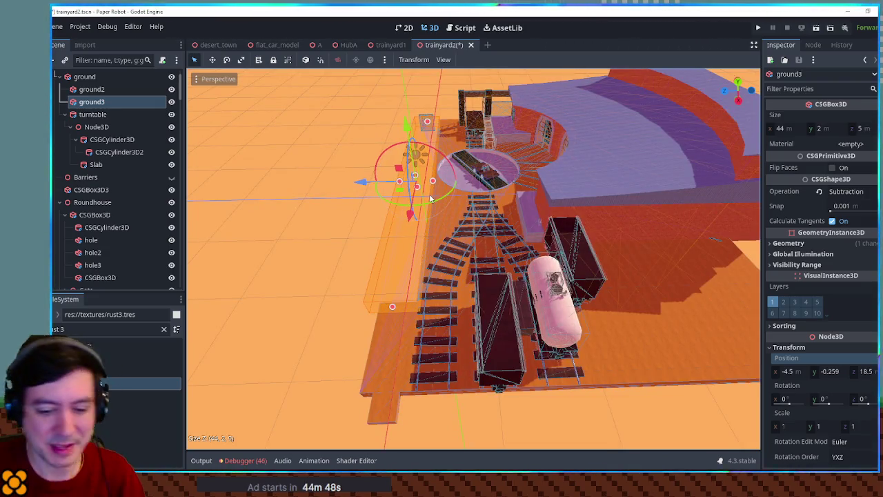
key(KP_7)
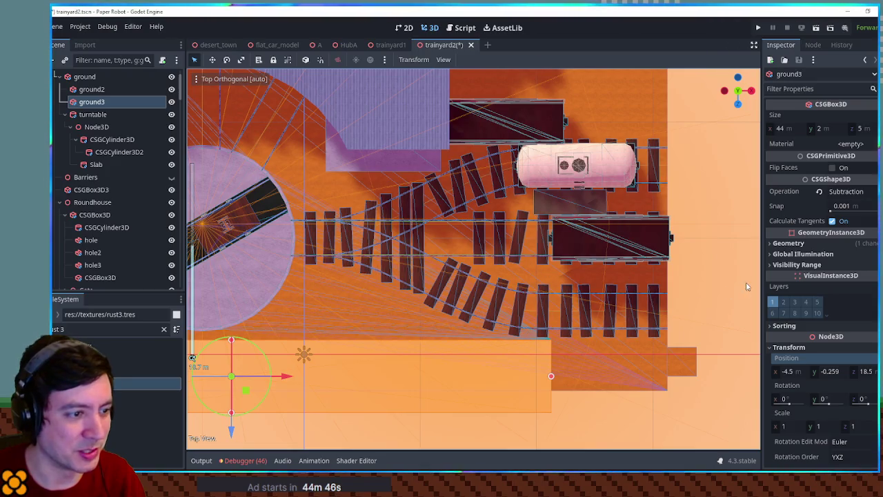
click(747, 286)
mouse_move(746, 286)
mouse_down()
mouse_move(664, 222)
mouse_move(680, 291)
mouse_move(605, 262)
mouse_move(322, 288)
mouse_move(439, 293)
mouse_move(450, 306)
mouse_move(378, 281)
mouse_up()
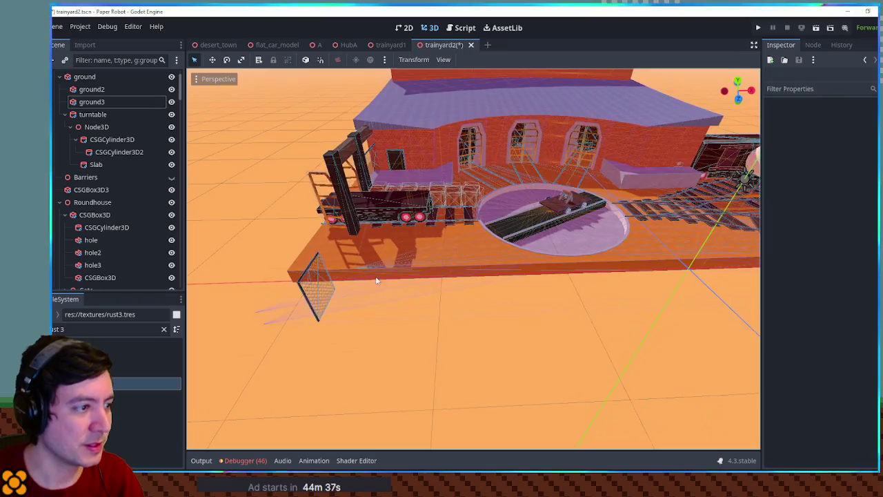
Step: Duplicate the fence, turn the copy about 150 degrees, and move it into place beside the tracks
click(327, 294)
click(319, 294)
mouse_move(319, 294)
mouse_down()
mouse_move(469, 283)
mouse_move(326, 276)
mouse_move(582, 295)
mouse_move(388, 291)
mouse_up()
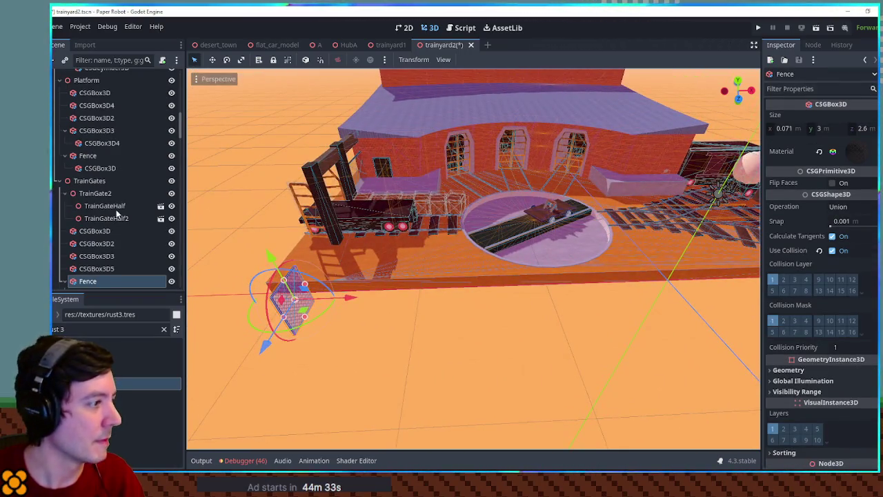
scroll(97, 272, down, 1)
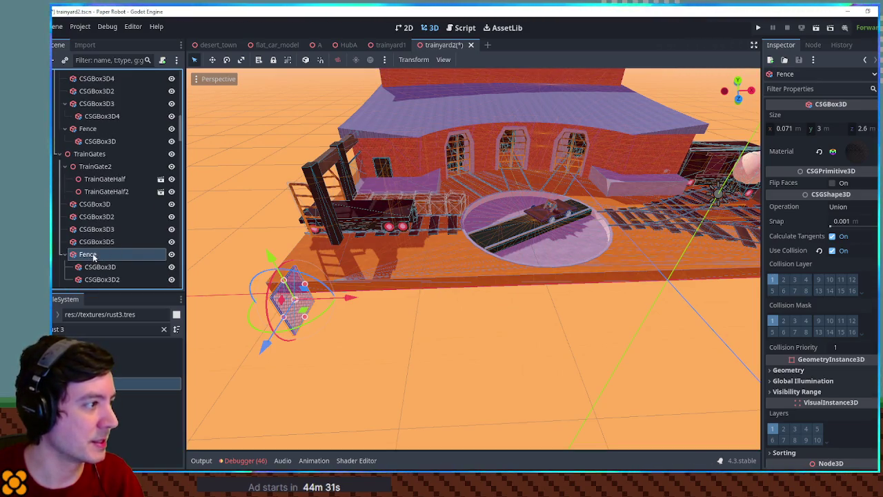
key(ctrl+d)
mouse_move(804, 290)
mouse_down()
mouse_move(668, 287)
mouse_move(507, 227)
mouse_up()
scroll(591, 271, up, 2)
mouse_move(508, 272)
mouse_down()
mouse_move(493, 223)
mouse_move(521, 294)
mouse_move(545, 313)
mouse_up()
mouse_move(458, 319)
mouse_down()
mouse_move(494, 293)
mouse_move(514, 296)
mouse_move(416, 274)
mouse_move(409, 253)
mouse_up()
key(KP_7)
mouse_move(488, 274)
mouse_down()
mouse_move(503, 294)
mouse_move(497, 321)
mouse_move(469, 275)
mouse_up()
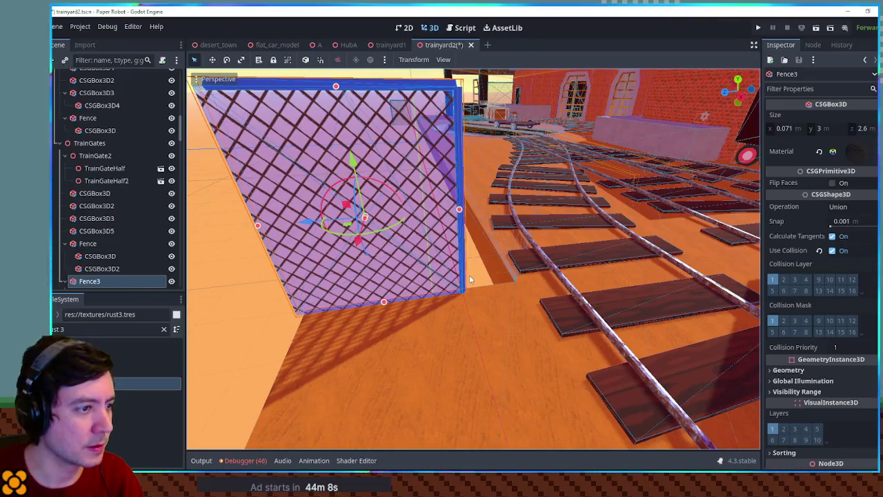
click(469, 274)
Step: Widen Fence3's chain-link panel and extend its top rail left and right to span it
click(416, 164)
drag(460, 208, 518, 209)
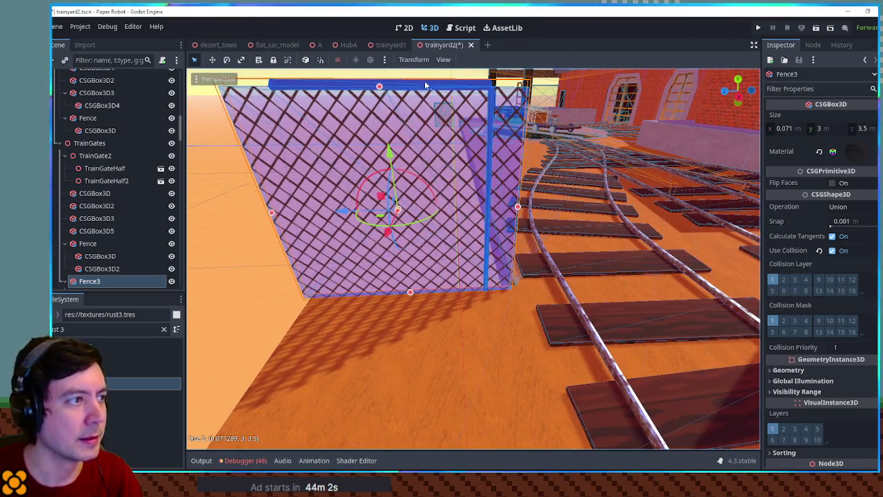
click(424, 83)
drag(257, 92, 225, 96)
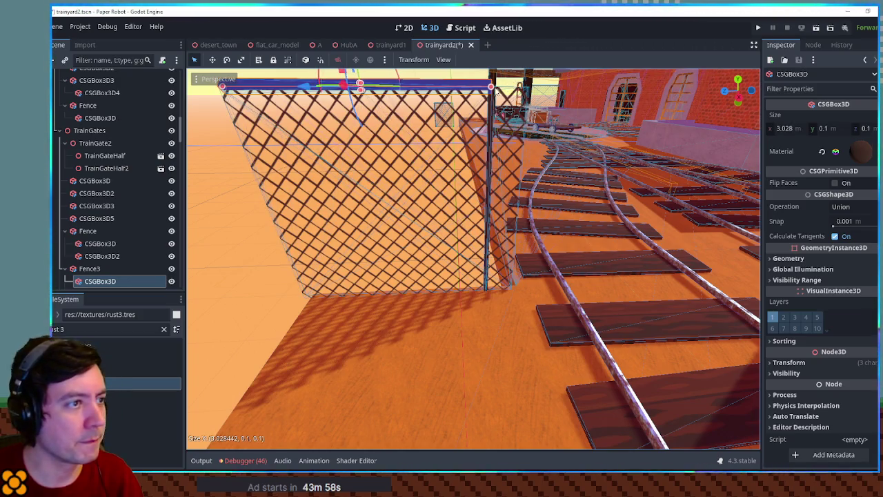
drag(495, 92, 529, 92)
click(491, 117)
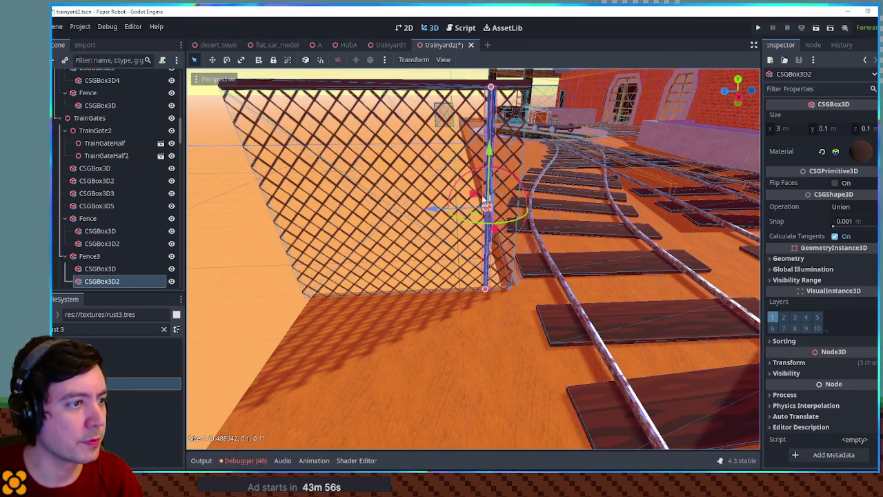
scroll(378, 181, down, 3)
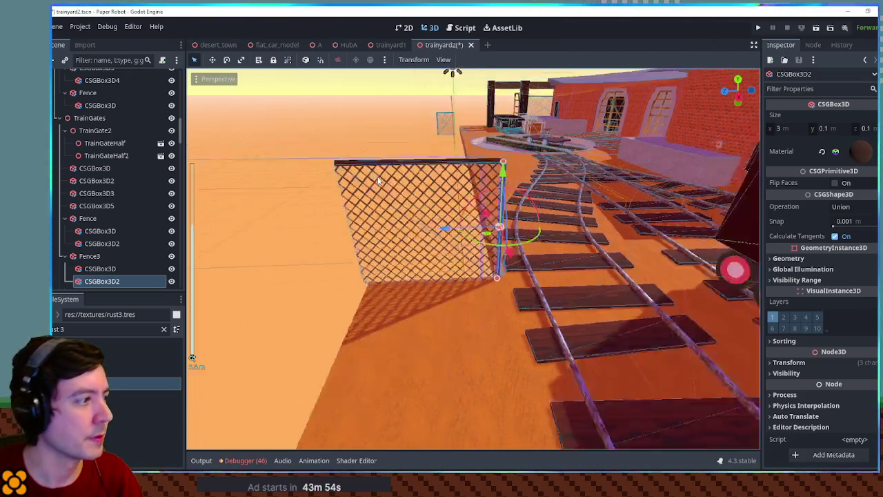
click(103, 255)
Step: Duplicate Fence3 as Fence4 and place it on the platform edge in top view
key(ctrl+d)
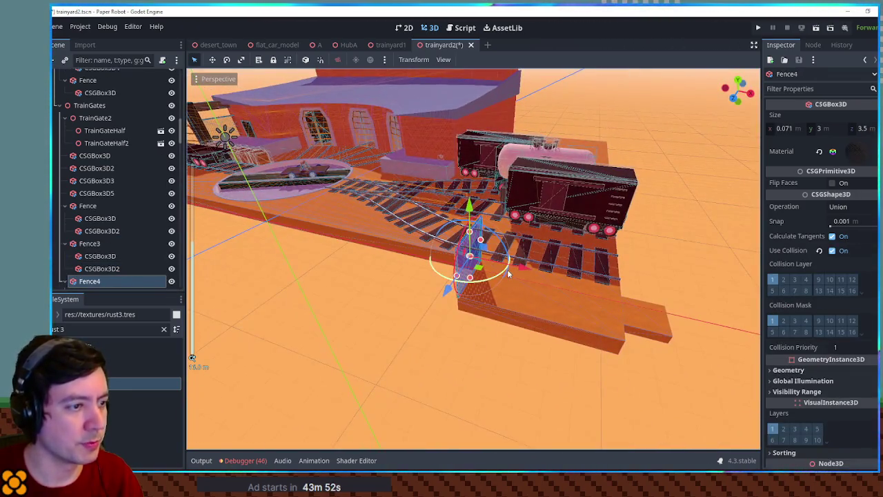
key(KP_7)
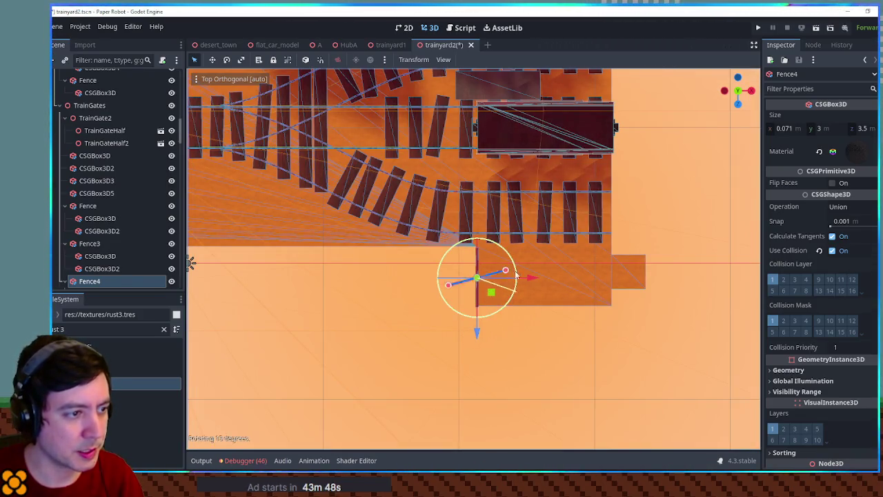
drag(489, 293, 529, 322)
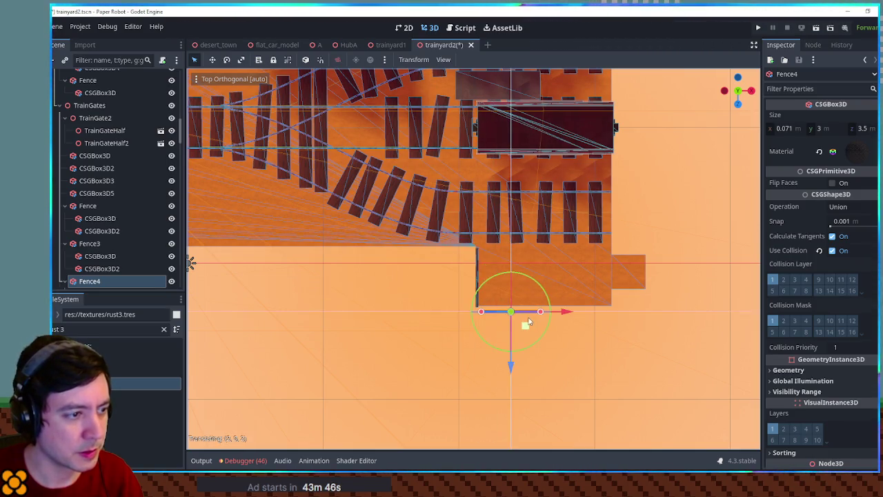
key(f)
drag(488, 274, 474, 253)
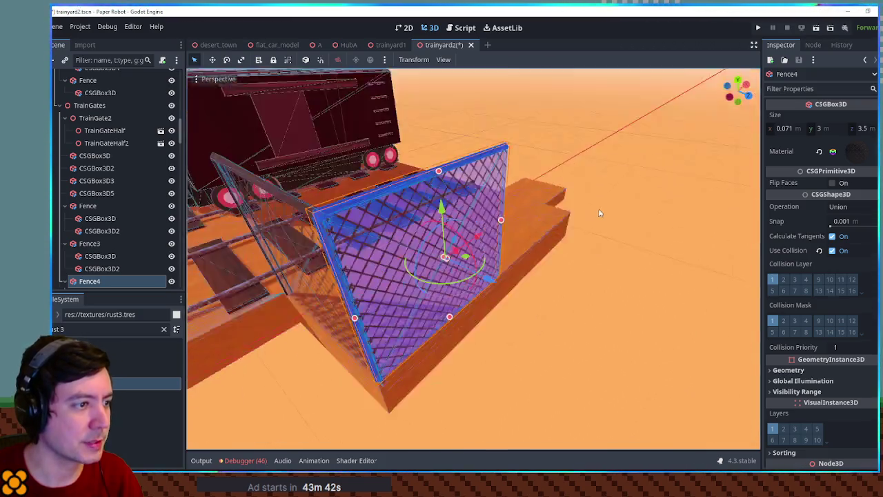
Step: Shorten the neighbouring fence's top rail slightly
click(313, 201)
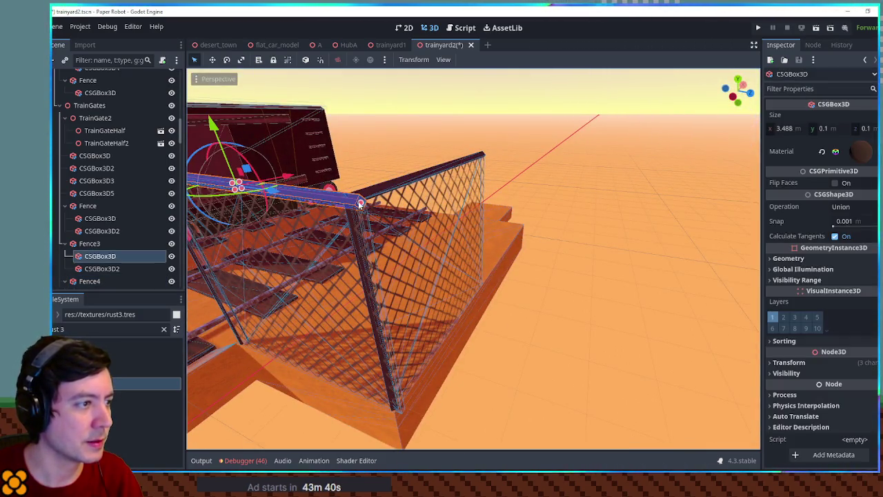
drag(359, 204, 349, 202)
click(585, 197)
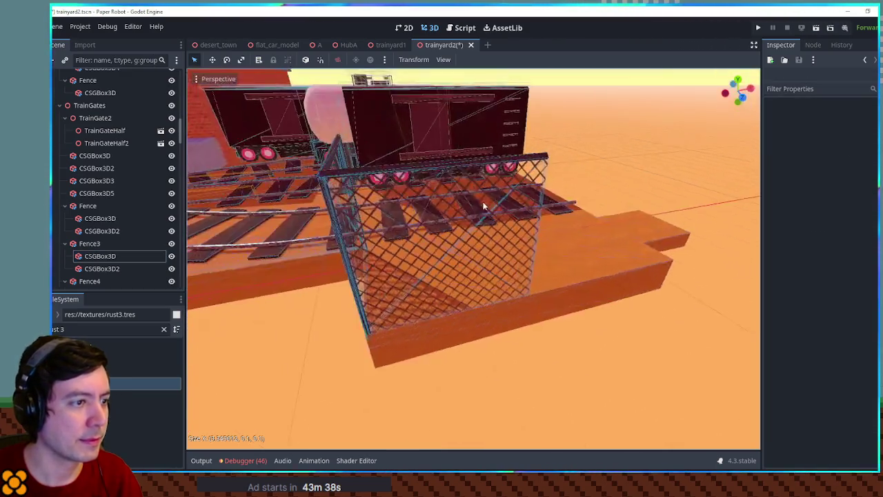
Step: Stretch the Fence4 panel to about 7.9 m with its top rail spanning the full length
click(544, 202)
mouse_move(545, 200)
mouse_down()
mouse_move(729, 207)
mouse_move(736, 216)
mouse_up()
click(499, 238)
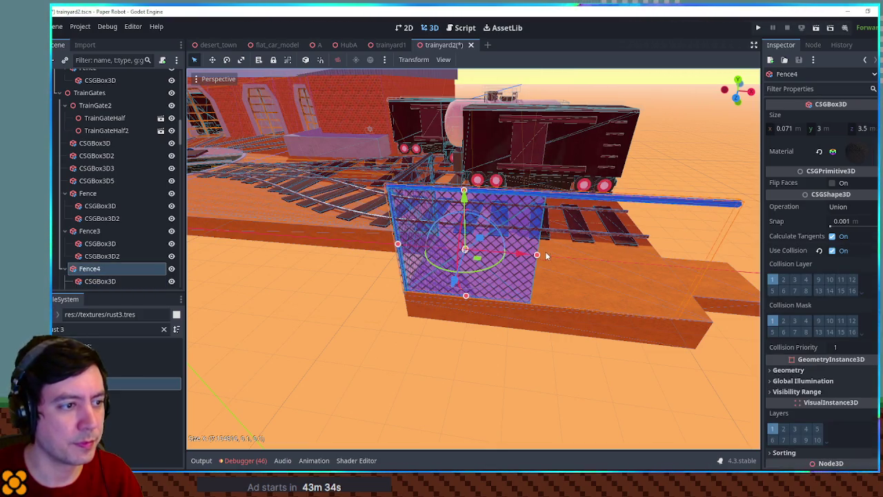
mouse_move(627, 263)
mouse_down()
mouse_move(740, 277)
mouse_move(378, 237)
mouse_up()
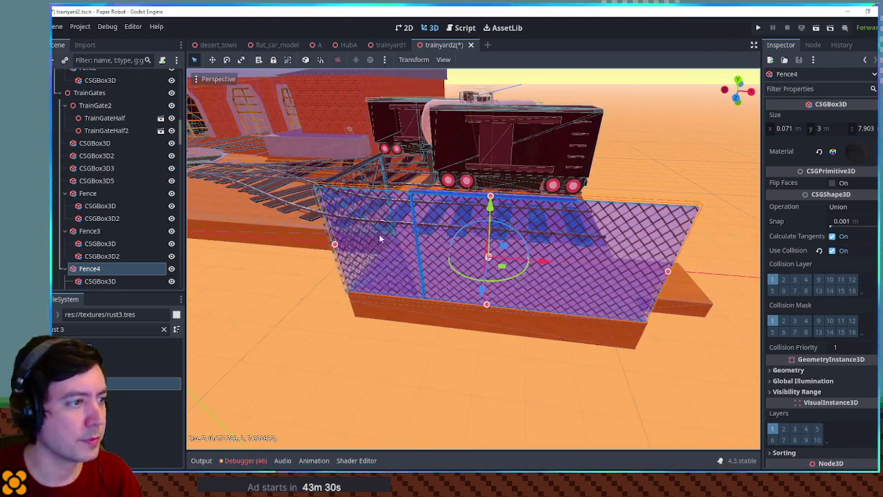
click(110, 281)
drag(576, 199, 706, 212)
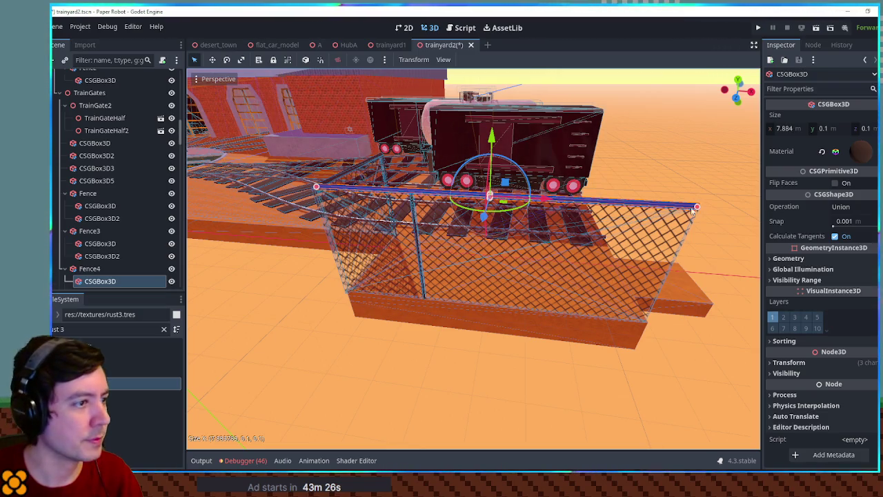
Step: Duplicate the fence post twice, placing copies at both ends of Fence4
key(ctrl+d)
drag(464, 254, 383, 250)
key(f)
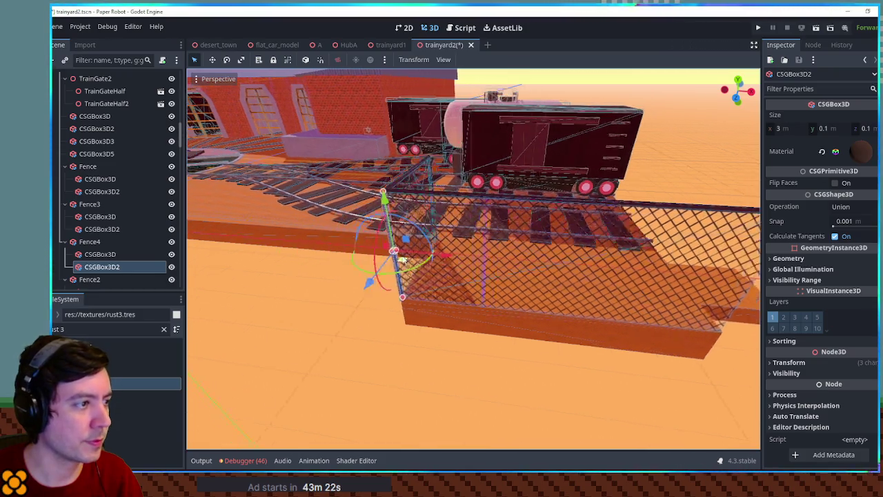
mouse_move(192, 357)
mouse_down()
mouse_move(414, 276)
mouse_move(621, 241)
mouse_move(502, 264)
mouse_move(607, 276)
mouse_up()
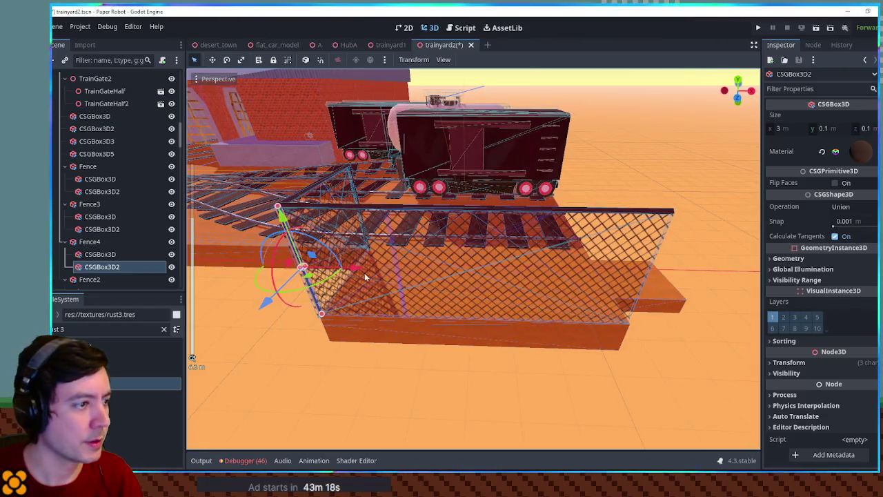
key(ctrl+d)
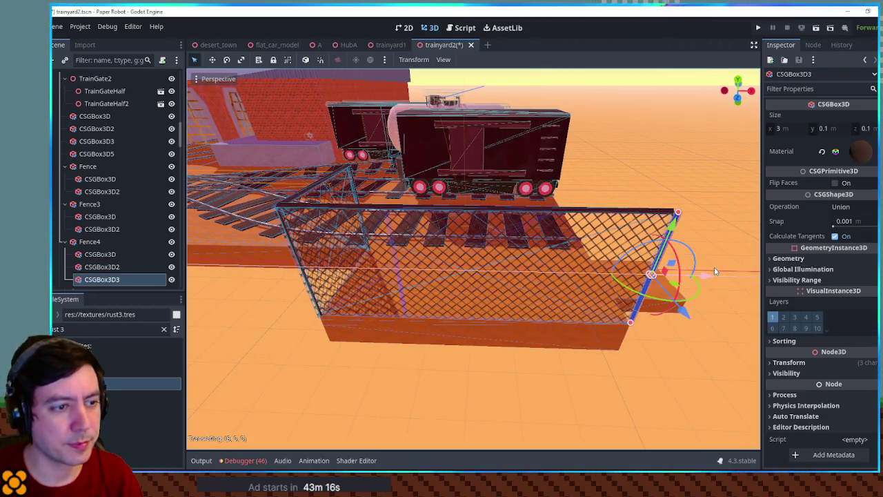
click(734, 323)
Step: Check Fence4 and its top rail, then save the scene
click(623, 215)
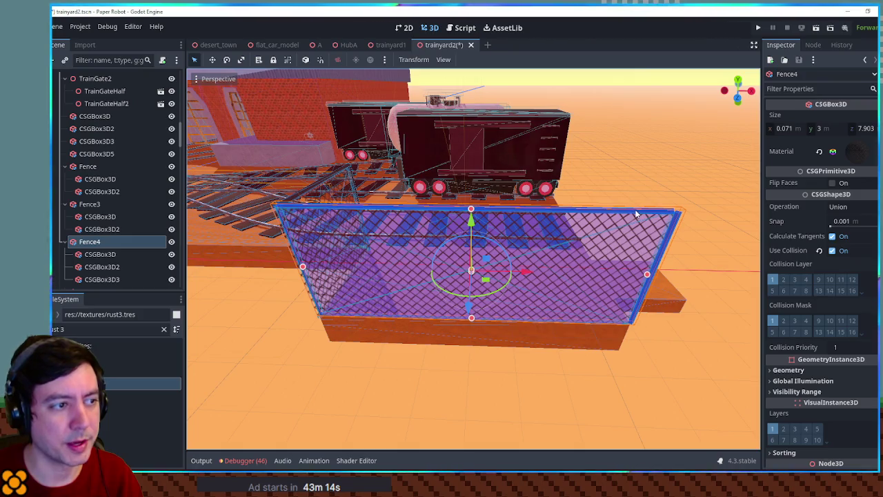
scroll(714, 197, up, 5)
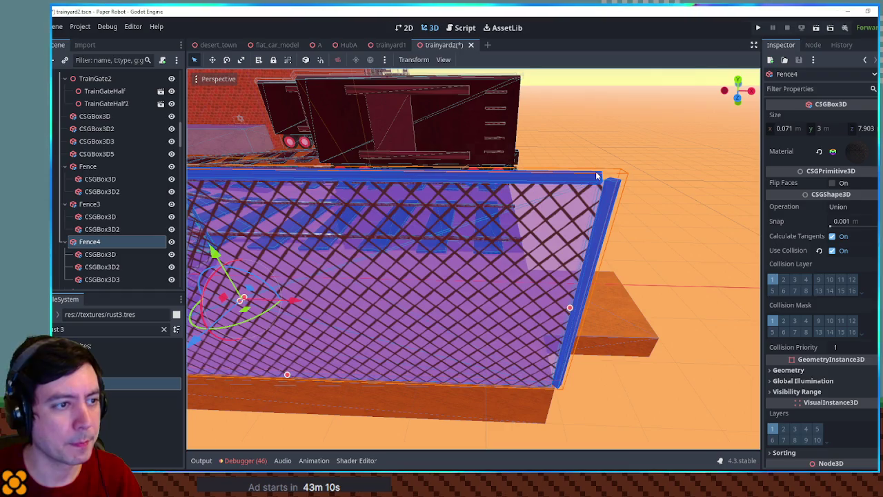
click(96, 256)
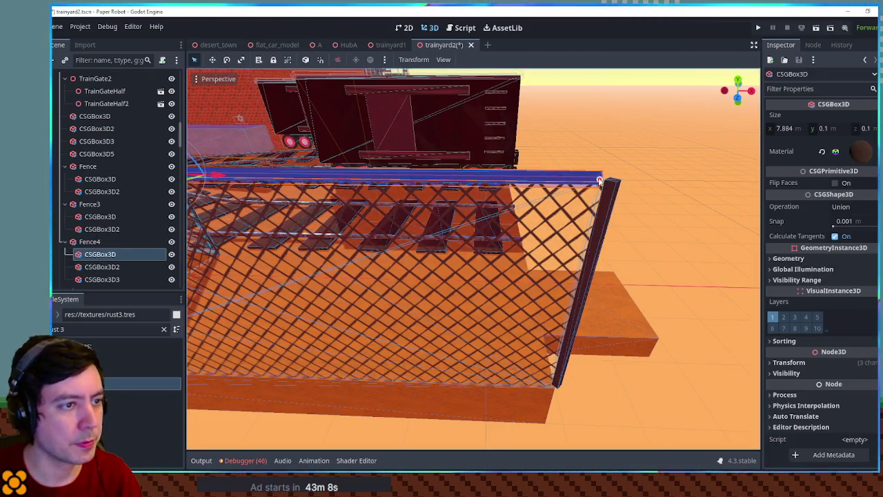
click(665, 183)
key(ctrl+s)
scroll(666, 182, down, 5)
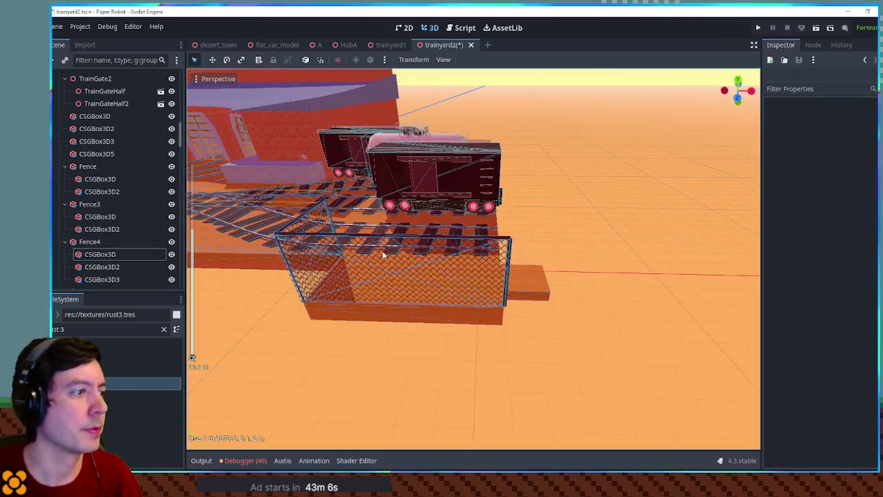
mouse_move(443, 261)
mouse_down()
mouse_move(583, 253)
mouse_move(605, 270)
mouse_move(508, 258)
mouse_move(575, 307)
mouse_move(508, 295)
mouse_move(582, 272)
mouse_up()
Step: Slide the original Fence panel beside the boxcar along its length
mouse_move(444, 236)
mouse_down()
mouse_move(707, 223)
mouse_move(629, 235)
mouse_move(672, 208)
mouse_move(746, 188)
mouse_move(532, 248)
mouse_up()
click(279, 268)
mouse_move(279, 267)
mouse_down()
mouse_move(295, 304)
mouse_move(290, 325)
mouse_move(473, 296)
mouse_move(529, 342)
mouse_move(500, 272)
mouse_move(308, 308)
mouse_move(463, 318)
mouse_move(524, 264)
mouse_up()
click(501, 276)
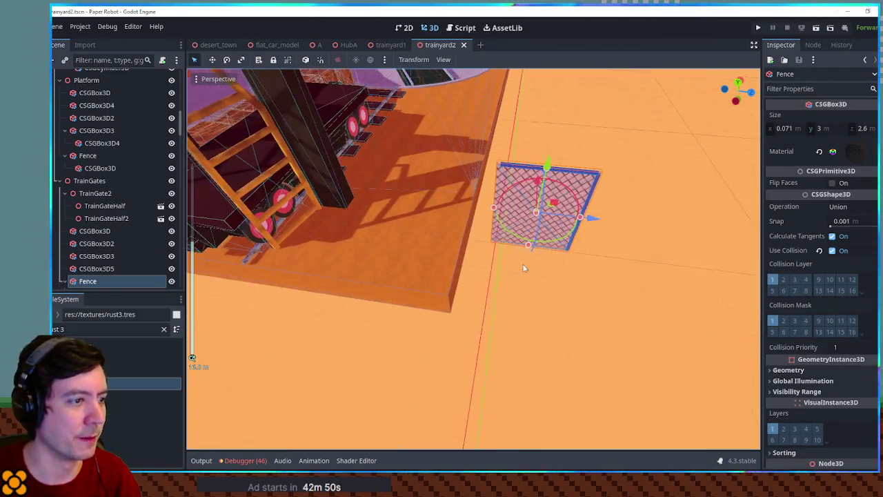
drag(593, 220, 466, 213)
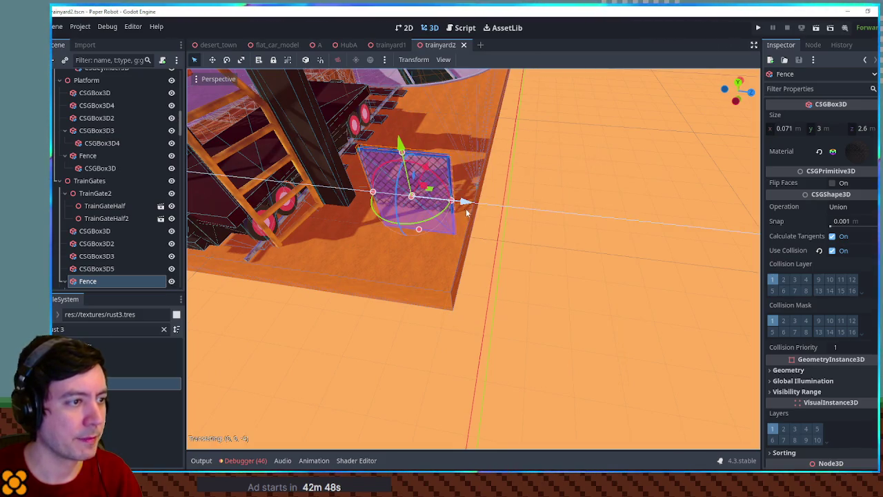
mouse_move(399, 146)
mouse_down()
mouse_move(455, 130)
mouse_move(436, 80)
mouse_up()
key(f)
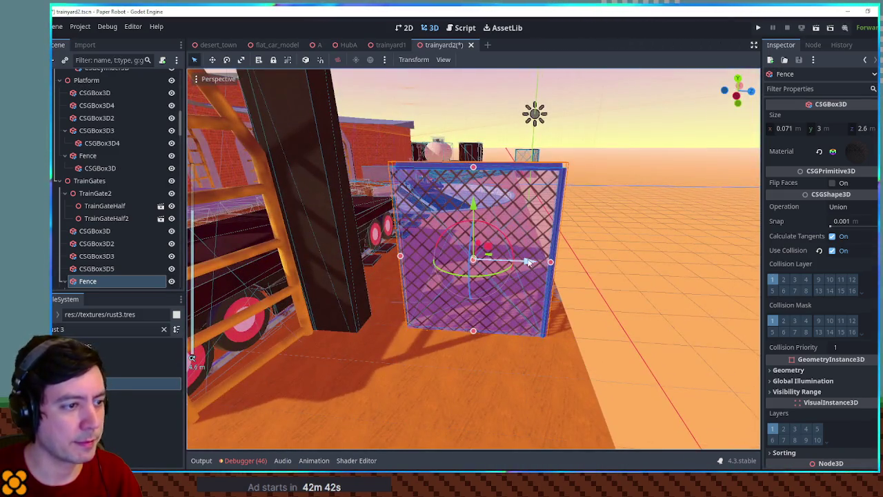
Step: Widen the Fence panel to 4.248 m and lengthen its top rail to about 4.27 m
drag(550, 263, 583, 268)
drag(370, 255, 340, 254)
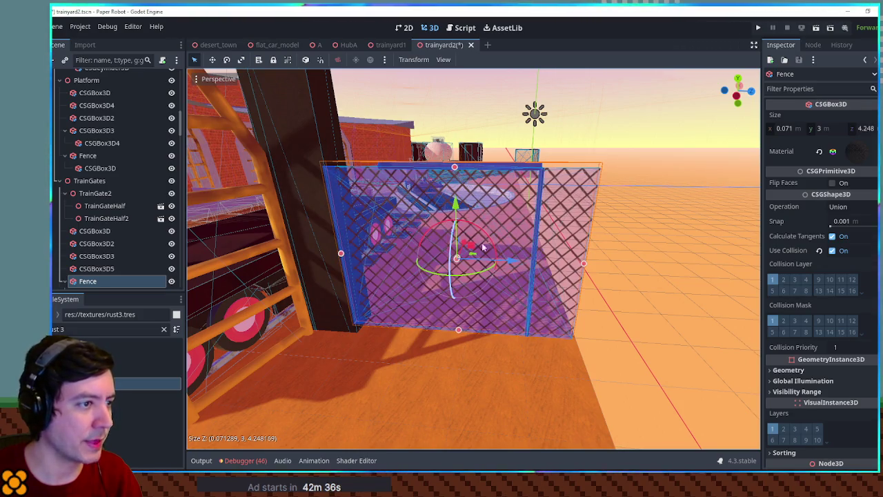
click(426, 166)
drag(378, 167, 369, 172)
drag(543, 172, 600, 170)
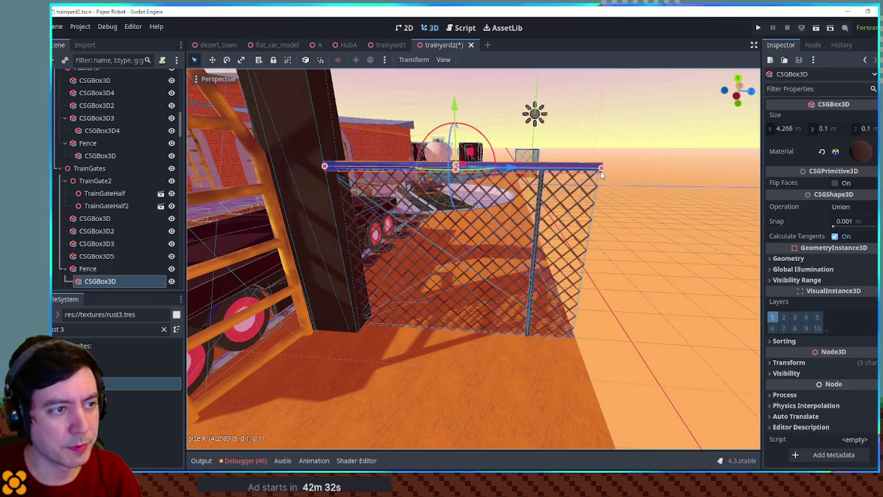
Step: Move the fence's vertical post to the panel's right edge
click(539, 199)
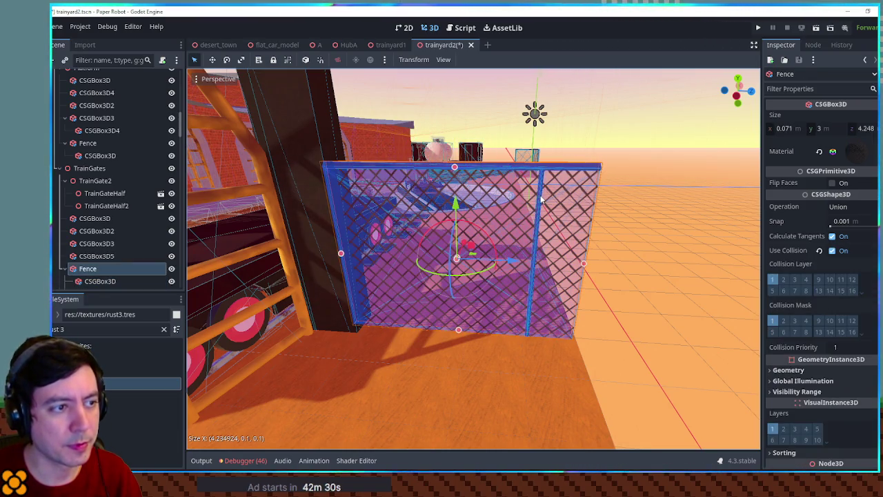
click(541, 199)
mouse_move(587, 257)
mouse_down()
mouse_move(638, 269)
mouse_move(682, 299)
mouse_up()
click(674, 260)
scroll(638, 262, down, 5)
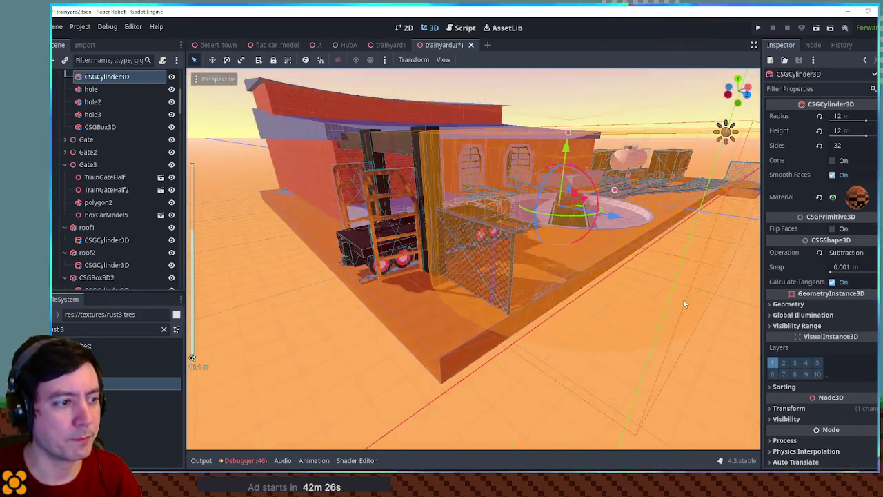
scroll(401, 342, up, 3)
click(402, 342)
mouse_move(401, 342)
mouse_down()
mouse_move(293, 242)
mouse_move(454, 255)
mouse_move(528, 241)
mouse_move(357, 240)
mouse_up()
mouse_move(513, 239)
mouse_down()
mouse_move(706, 211)
mouse_move(760, 227)
mouse_move(542, 255)
mouse_up()
drag(456, 257, 528, 261)
scroll(634, 232, up, 5)
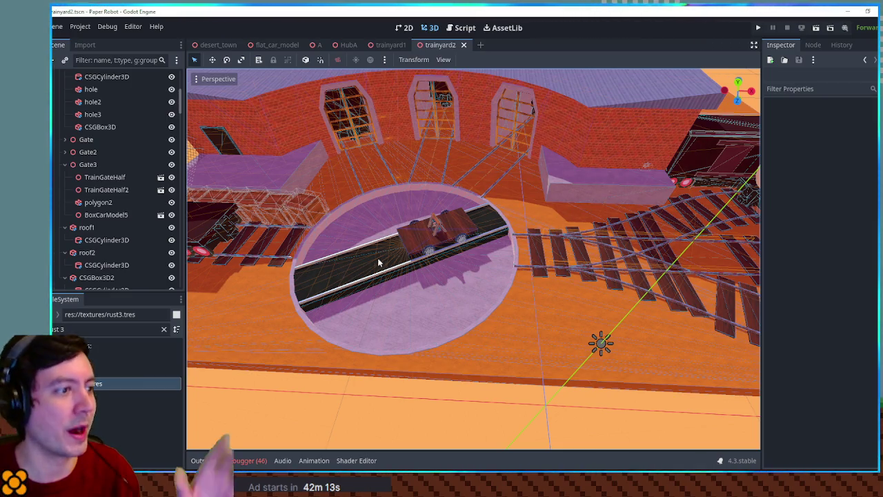
drag(422, 262, 461, 254)
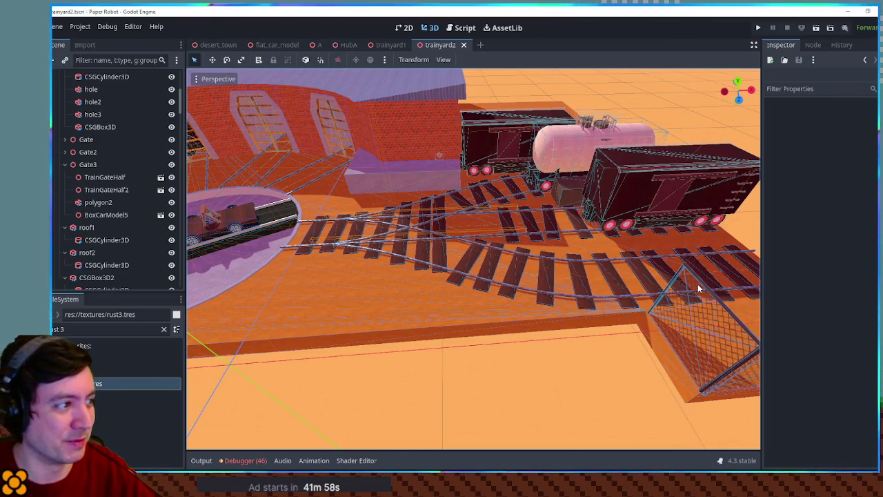
drag(498, 282, 552, 278)
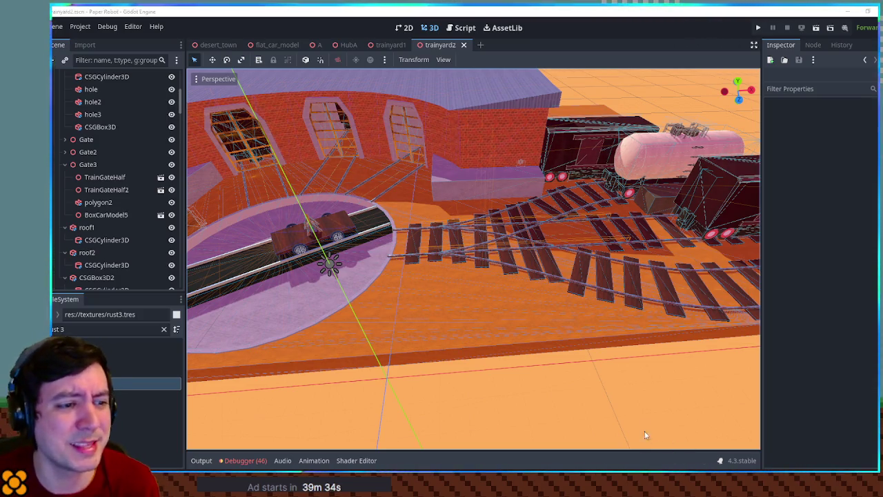
mouse_move(621, 383)
mouse_down()
mouse_move(520, 295)
mouse_move(608, 316)
mouse_up()
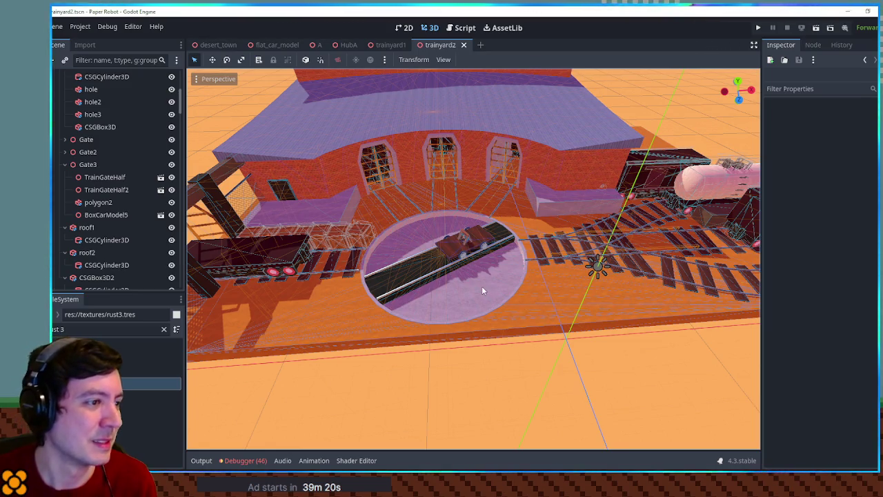
Step: Zoom onto the turntable and select the handcar's 4.244 × 0.155 × 2.205 m base box
scroll(483, 276, up, 5)
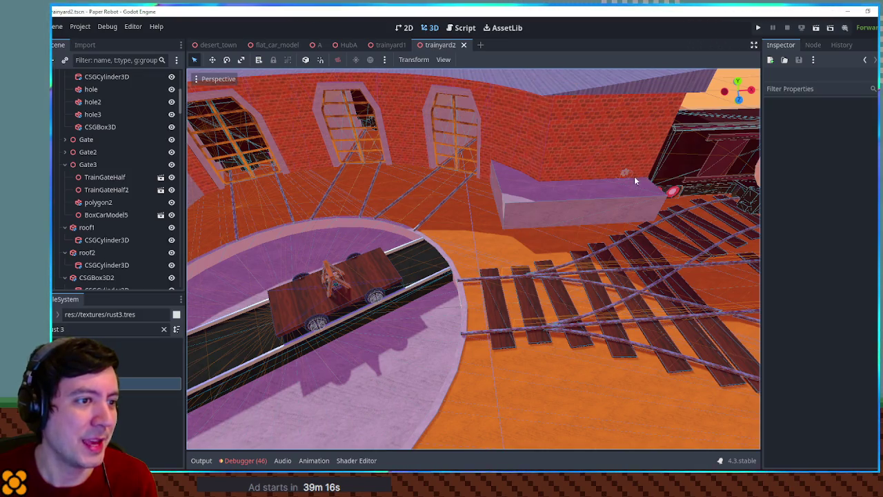
scroll(552, 200, down, 5)
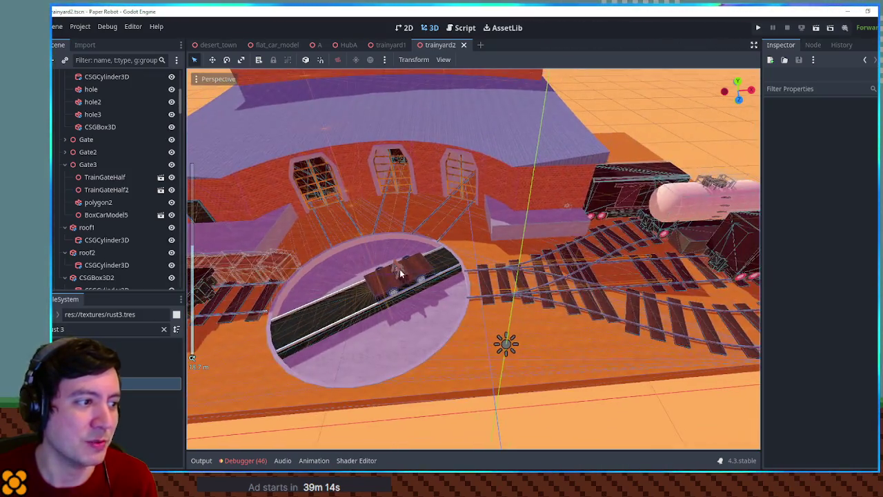
scroll(403, 269, up, 3)
scroll(405, 265, down, 3)
scroll(478, 255, up, 3)
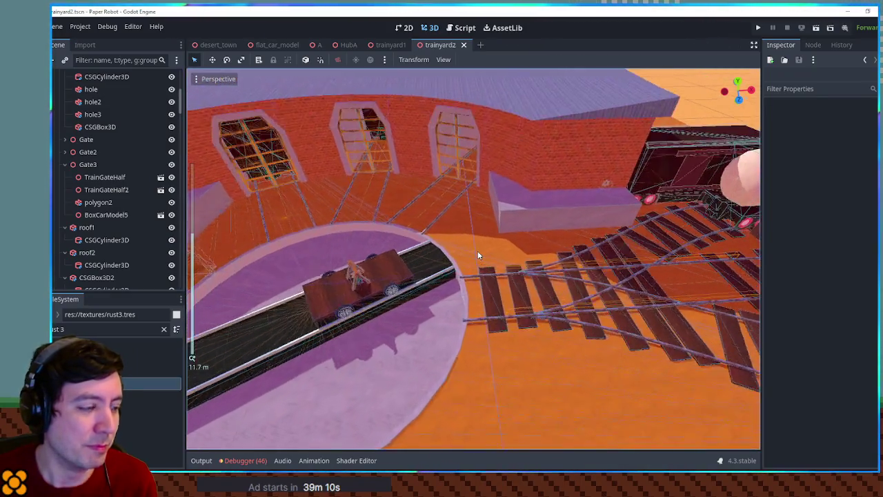
click(390, 271)
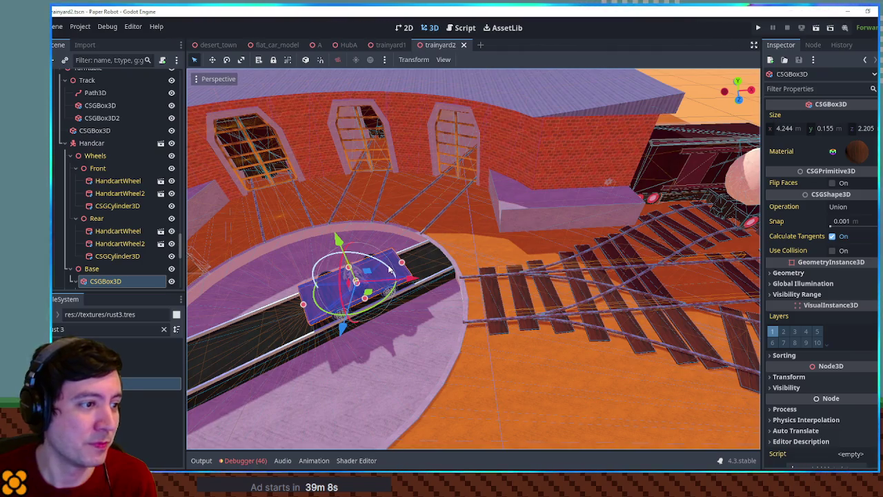
scroll(67, 264, down, 3)
scroll(76, 187, up, 4)
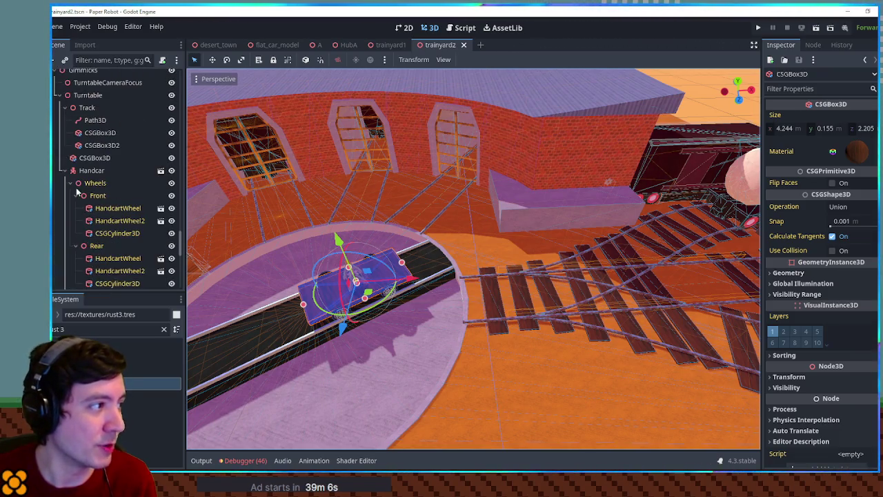
Step: Expand the Handcar node in the Scene tree and select its gear spinner
click(65, 170)
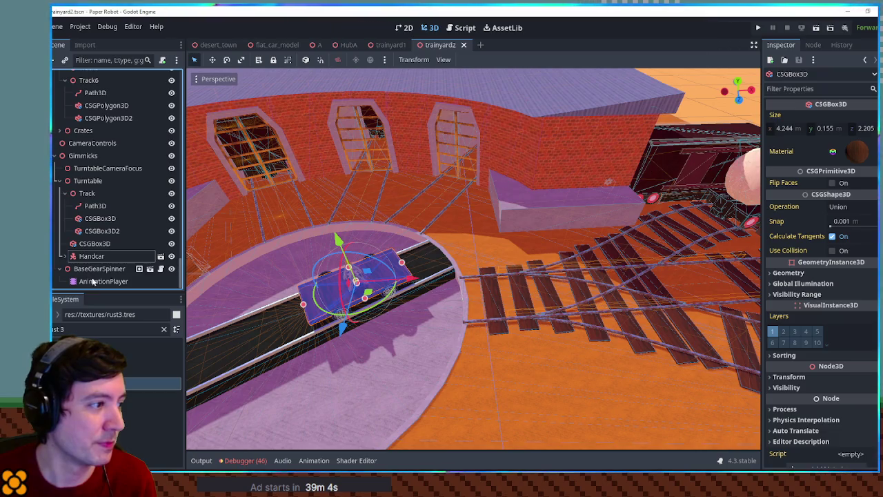
click(93, 268)
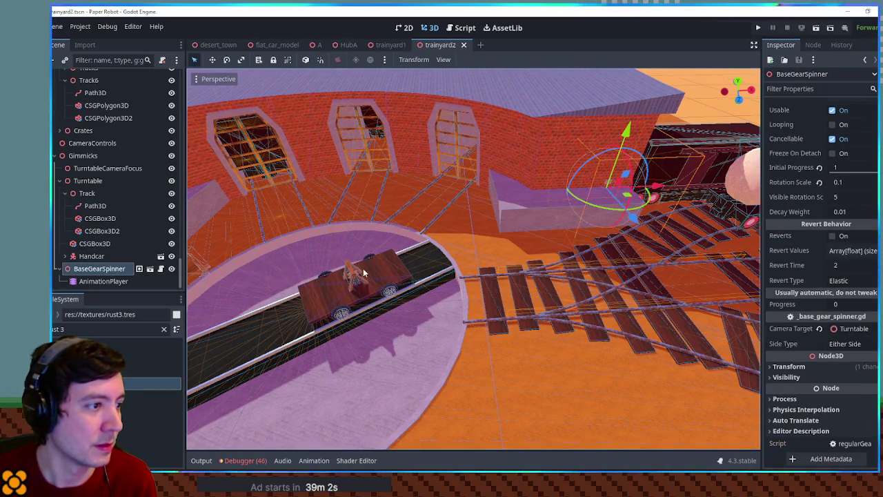
scroll(363, 273, down, 3)
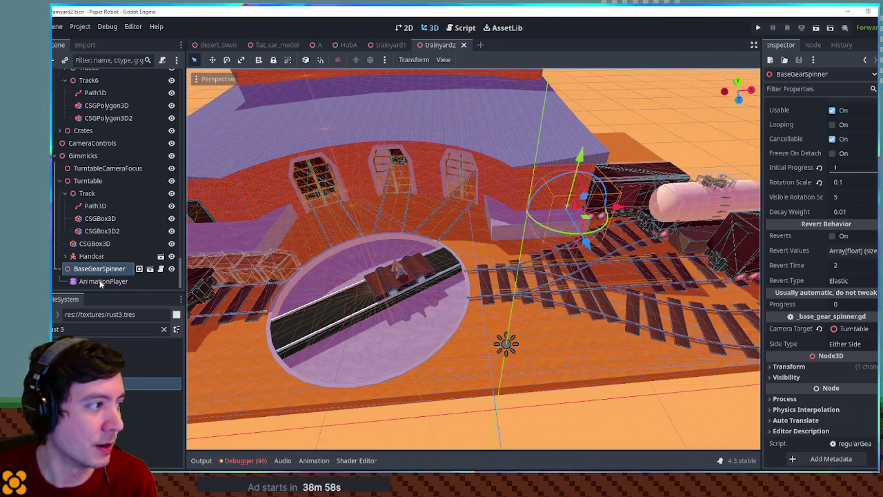
click(63, 257)
click(69, 269)
click(71, 281)
scroll(70, 280, down, 4)
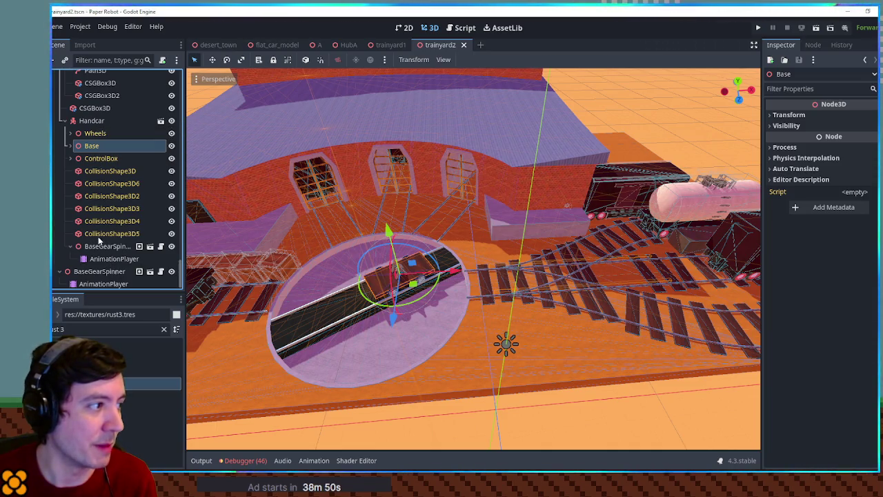
click(89, 245)
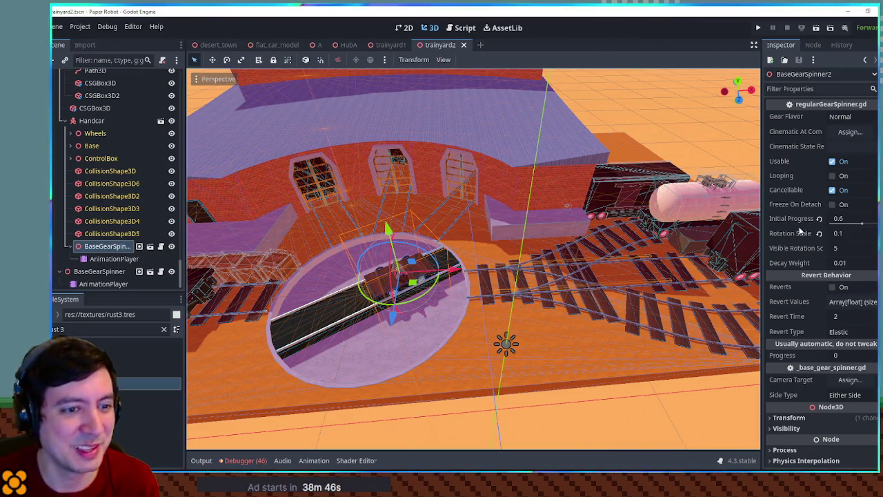
Step: Change the spinner's Initial Progress from 0.6 to 0.2 and select its AnimationPlayer
click(847, 218)
text(0.2)
key(Return)
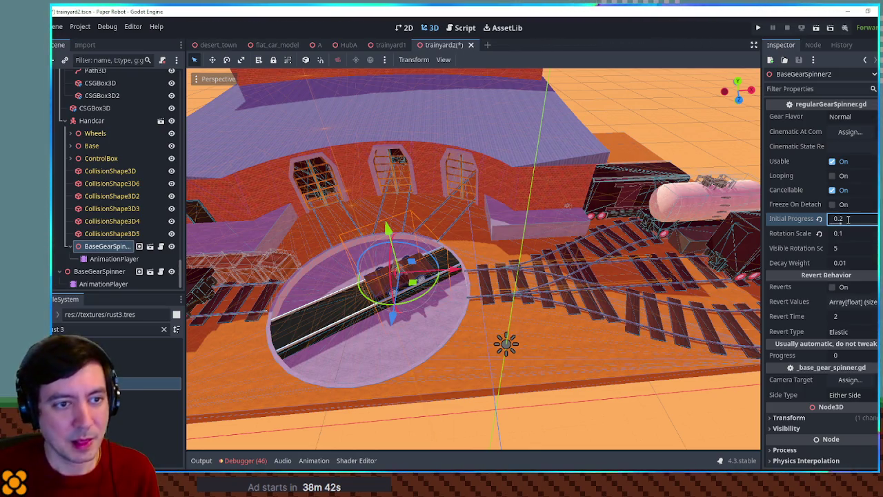
click(114, 259)
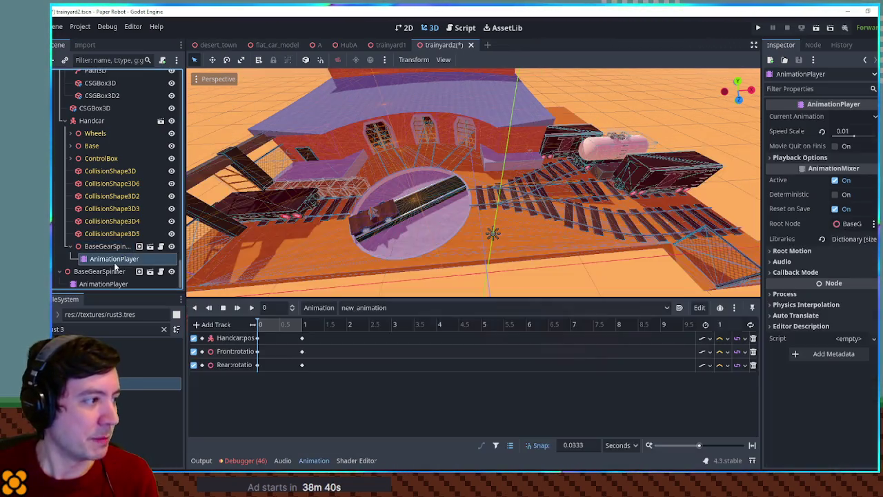
Step: Set the animation playhead to 0.2 and save trainyard2
click(268, 329)
click(265, 329)
scroll(387, 219, up, 5)
key(ctrl+s)
Step: Orbit and zoom the viewport to look down on the turntable and handcar
mouse_move(474, 223)
mouse_down()
mouse_move(516, 204)
mouse_move(453, 206)
mouse_up()
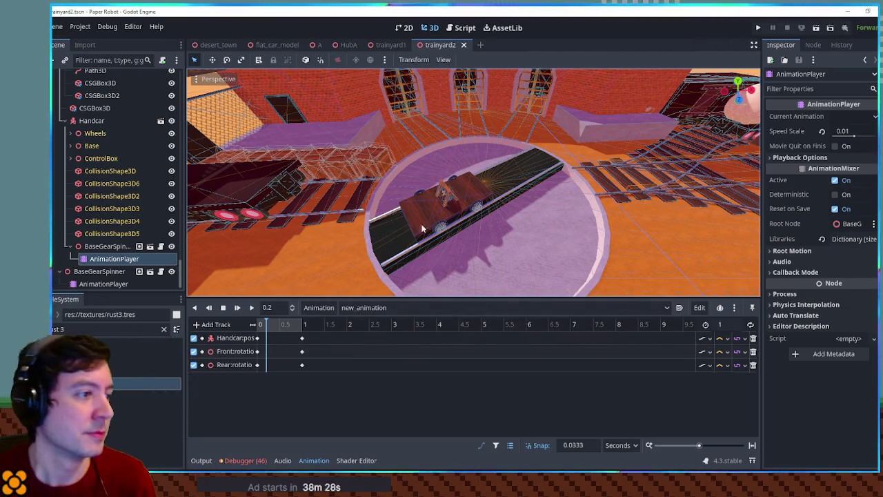
mouse_move(437, 194)
mouse_down()
mouse_move(479, 222)
mouse_move(580, 216)
mouse_move(503, 212)
mouse_move(475, 237)
mouse_up()
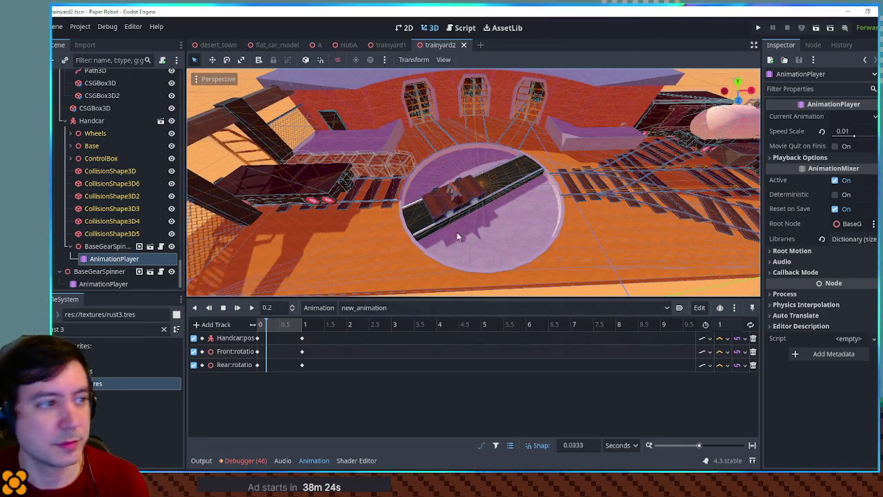
scroll(483, 207, up, 3)
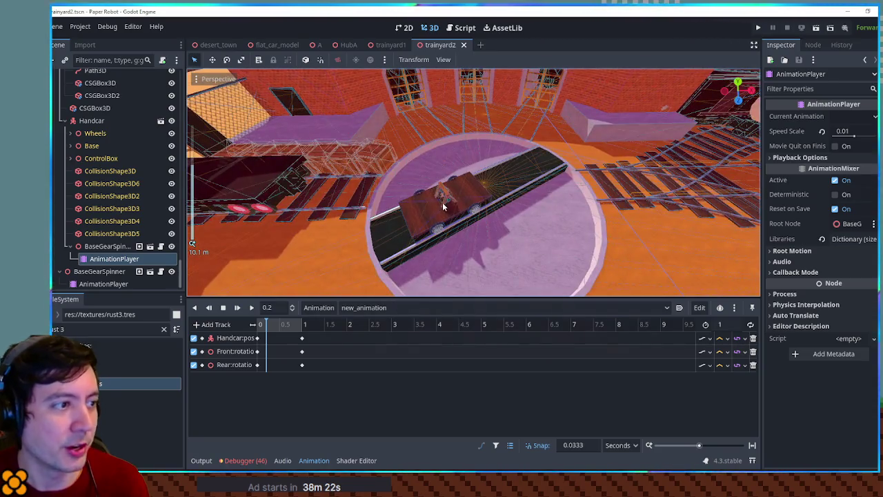
scroll(442, 204, up, 2)
scroll(403, 216, up, 2)
scroll(393, 215, down, 3)
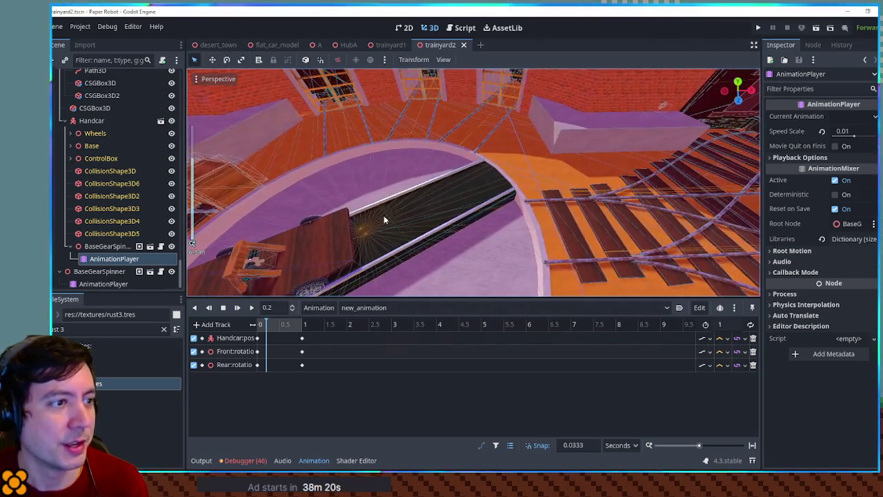
scroll(374, 255, down, 3)
scroll(473, 213, up, 2)
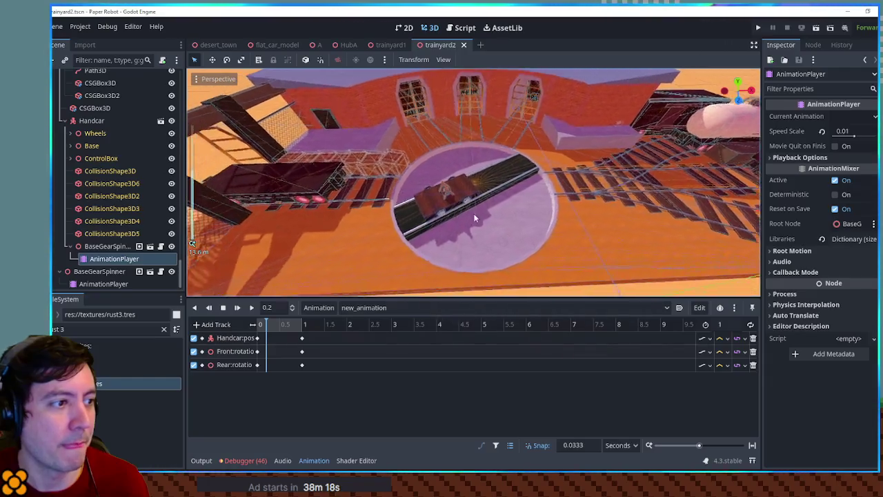
scroll(534, 172, up, 3)
scroll(531, 173, up, 3)
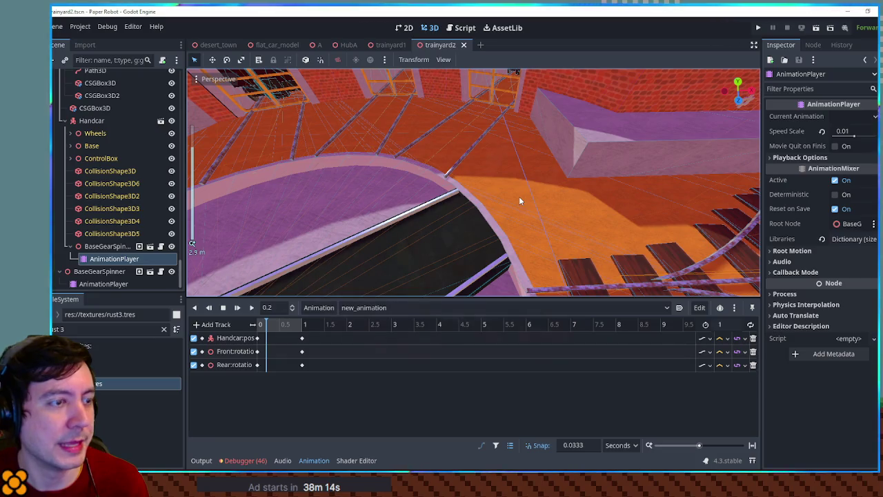
scroll(574, 189, down, 3)
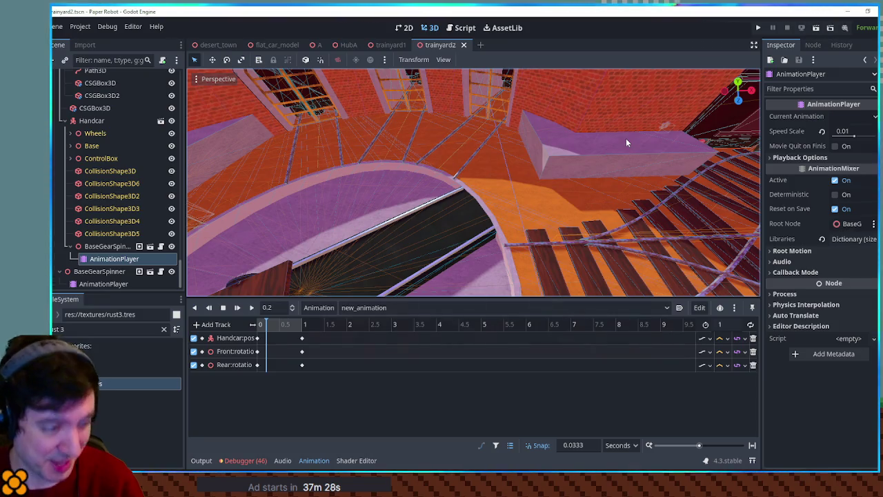
mouse_move(636, 150)
mouse_down()
mouse_move(617, 181)
mouse_move(635, 176)
mouse_move(552, 202)
mouse_move(601, 174)
mouse_move(579, 180)
mouse_up()
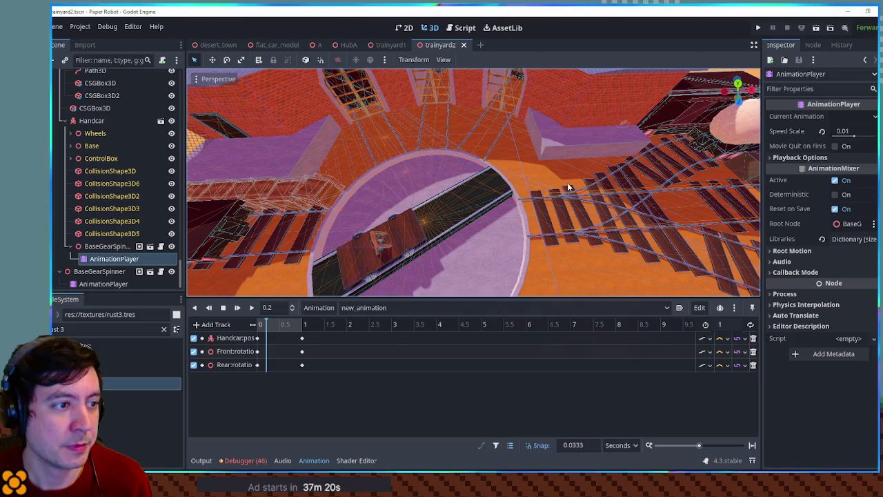
mouse_move(561, 197)
mouse_down()
mouse_move(623, 182)
mouse_move(527, 197)
mouse_up()
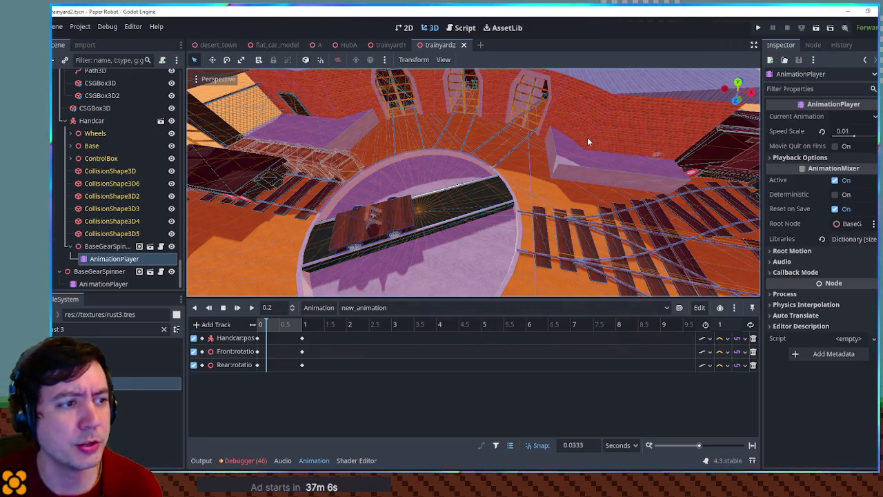
scroll(582, 218, up, 5)
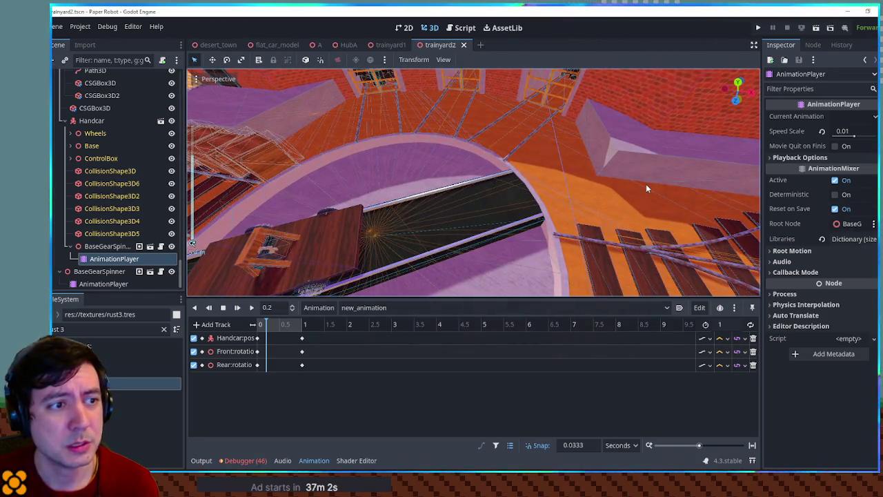
scroll(645, 183, down, 5)
scroll(671, 178, up, 3)
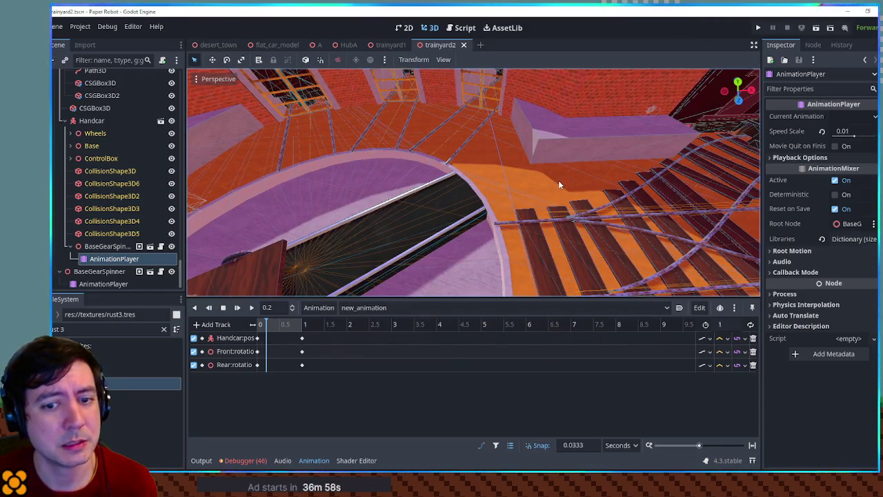
scroll(558, 180, down, 2)
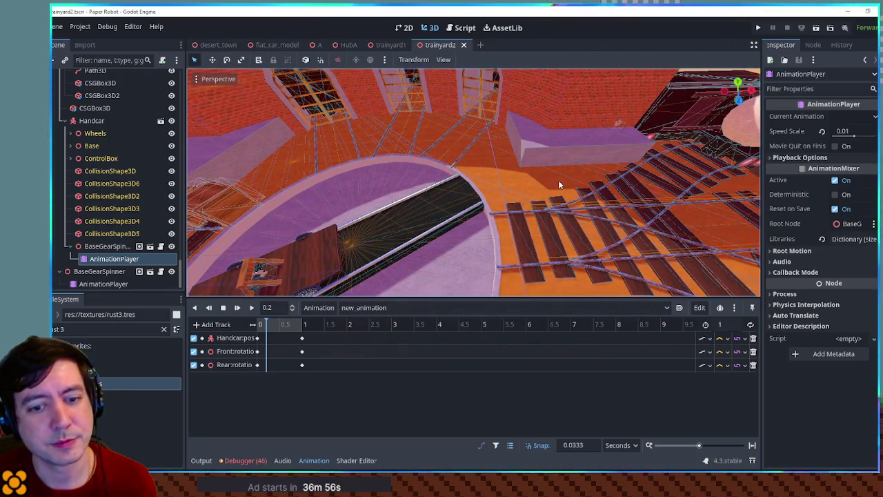
mouse_move(558, 180)
mouse_down()
mouse_move(574, 178)
mouse_move(395, 155)
mouse_move(583, 166)
mouse_move(535, 180)
mouse_move(544, 176)
mouse_move(378, 127)
mouse_move(573, 252)
mouse_move(580, 210)
mouse_up()
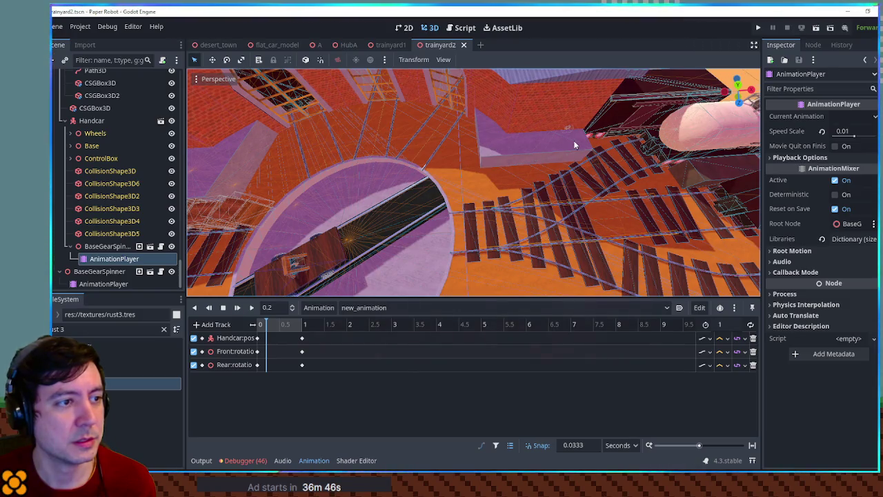
Step: Shrink the purple platform box CSGBox3D4 to 7.448 × 2 × 5.738 m
click(573, 140)
drag(569, 128, 565, 127)
scroll(461, 201, up, 5)
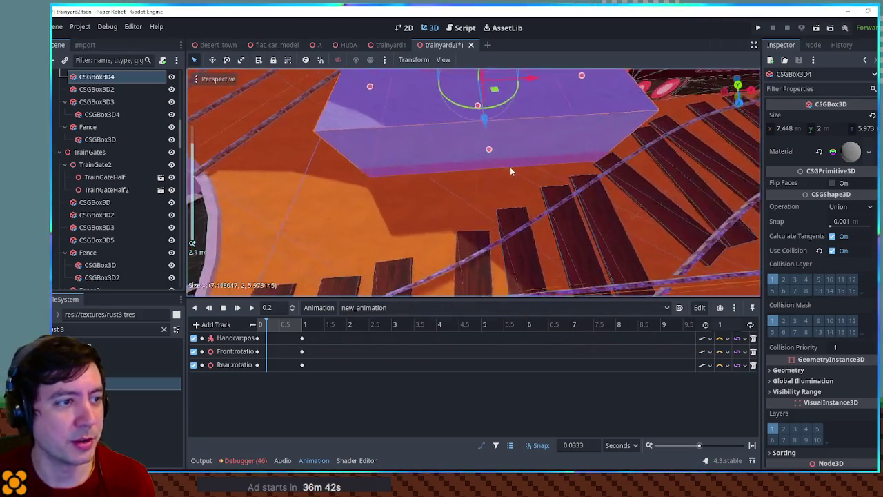
drag(488, 149, 489, 147)
scroll(509, 152, down, 5)
scroll(422, 155, up, 4)
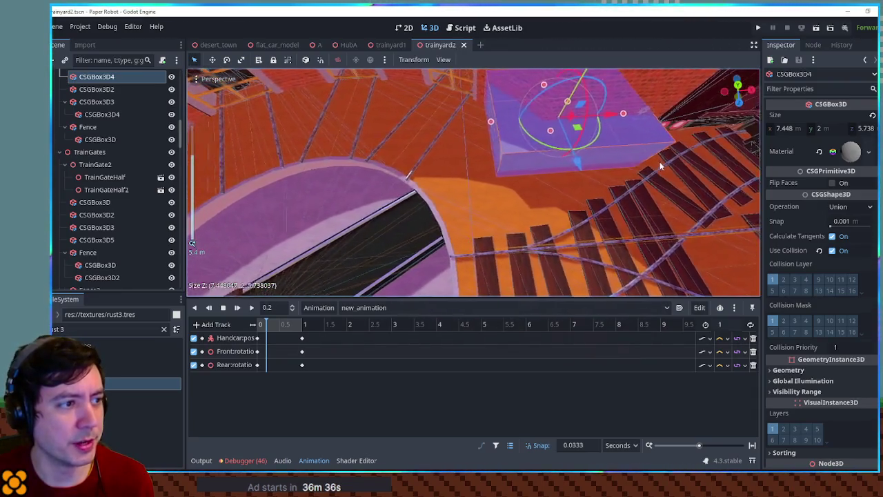
scroll(509, 153, down, 5)
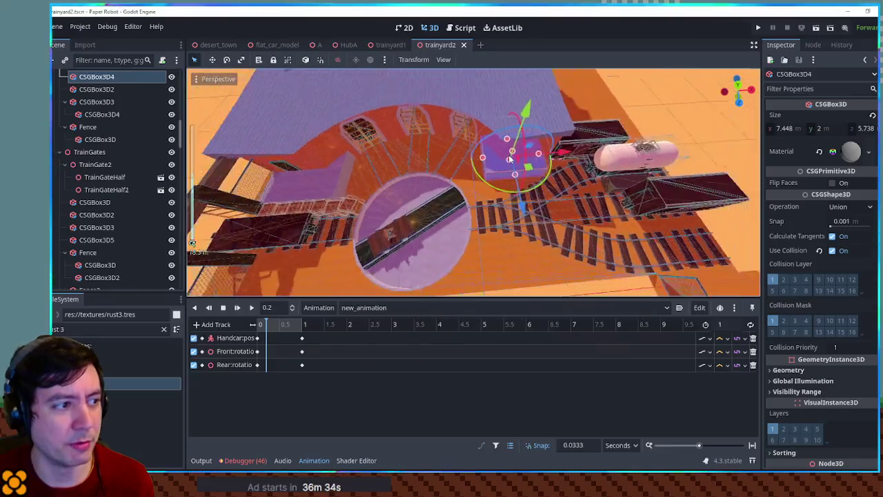
scroll(508, 155, up, 8)
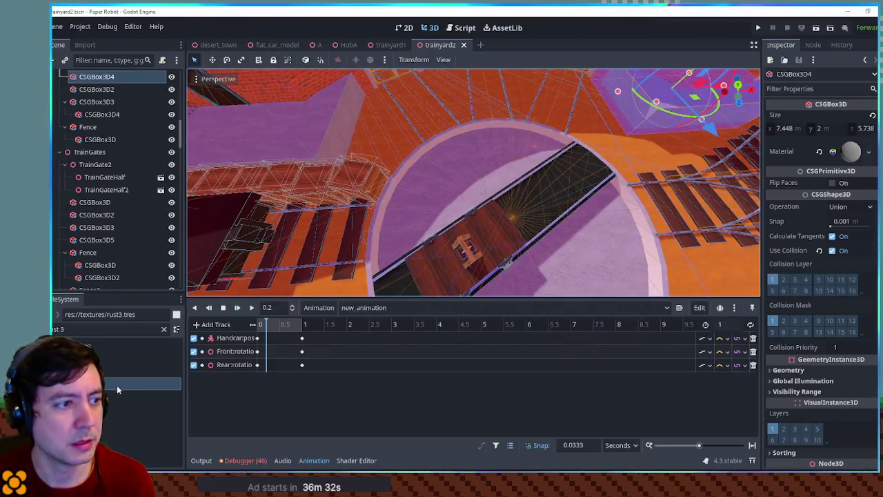
scroll(539, 246, down, 4)
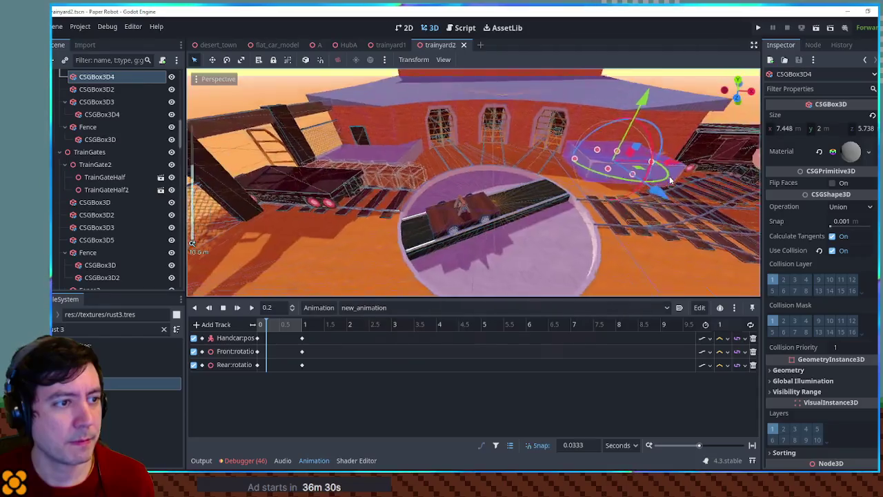
scroll(664, 182, down, 3)
click(633, 170)
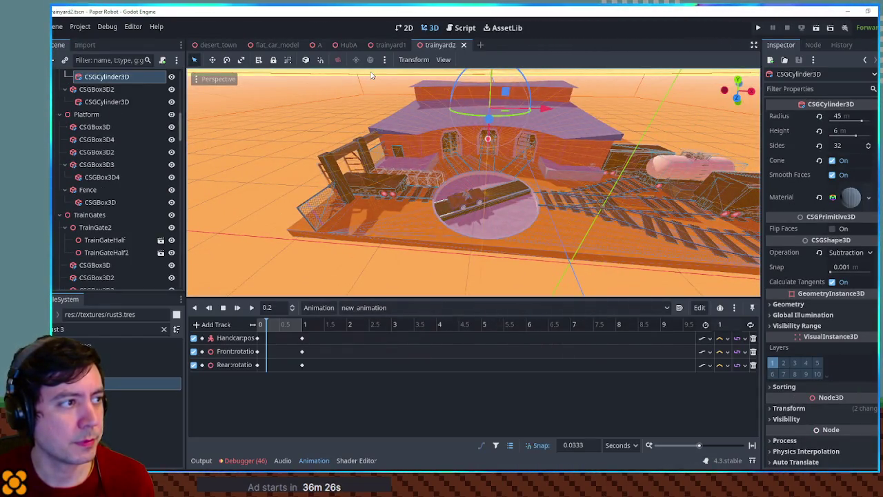
scroll(487, 207, down, 3)
click(483, 276)
scroll(488, 207, up, 5)
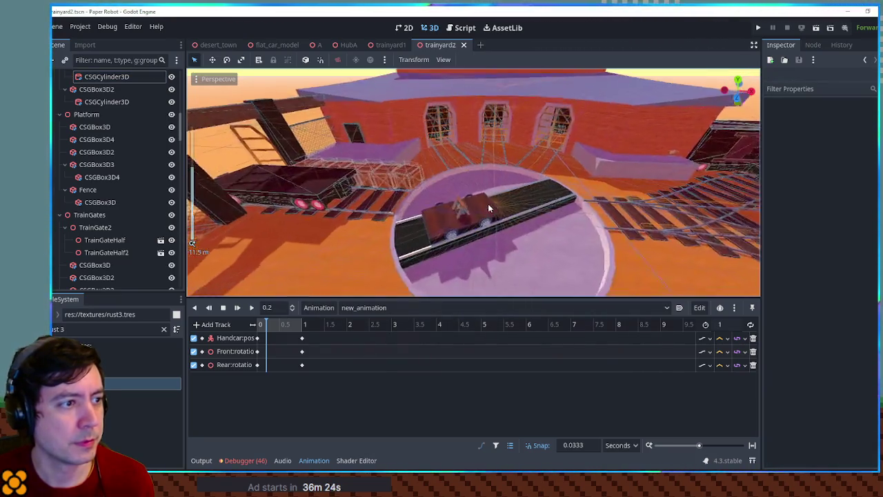
scroll(490, 207, up, 2)
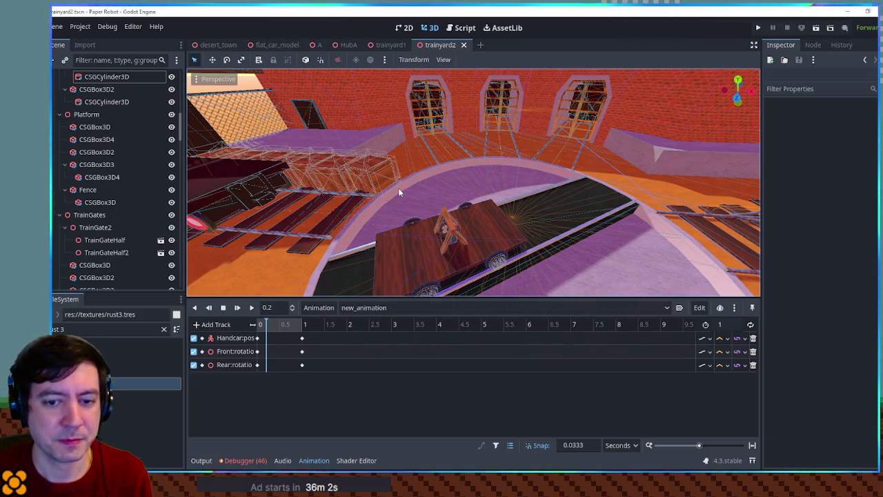
scroll(466, 232, down, 5)
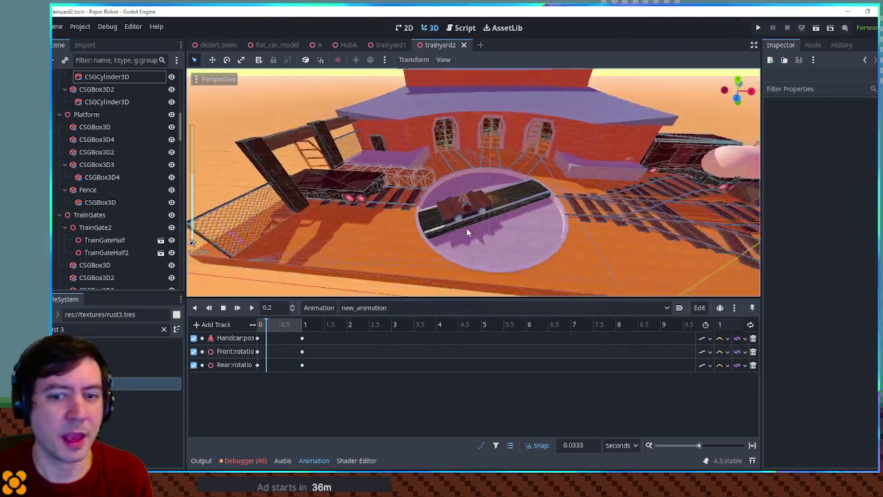
scroll(467, 232, down, 3)
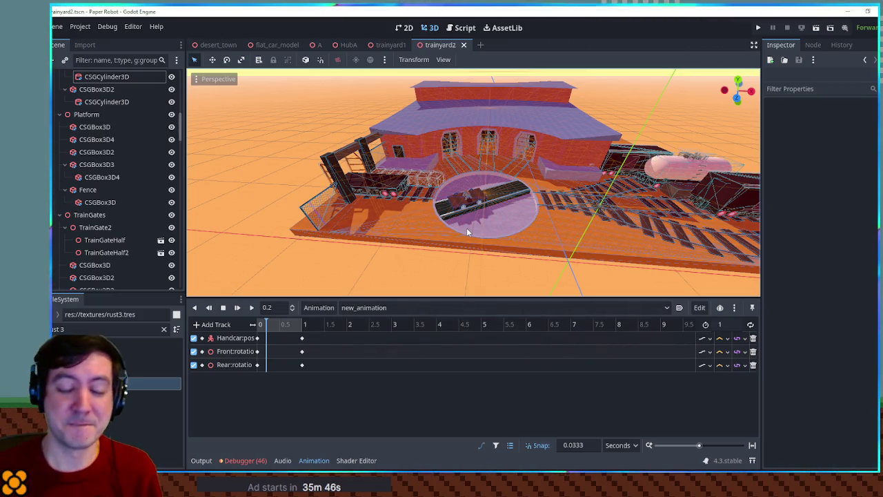
scroll(514, 239, up, 4)
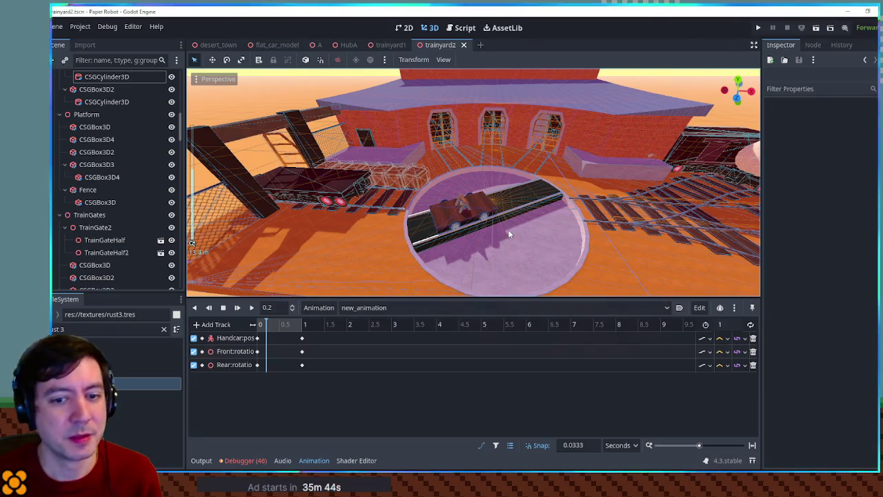
mouse_move(468, 229)
mouse_down()
mouse_move(490, 230)
mouse_move(590, 188)
mouse_move(501, 194)
mouse_up()
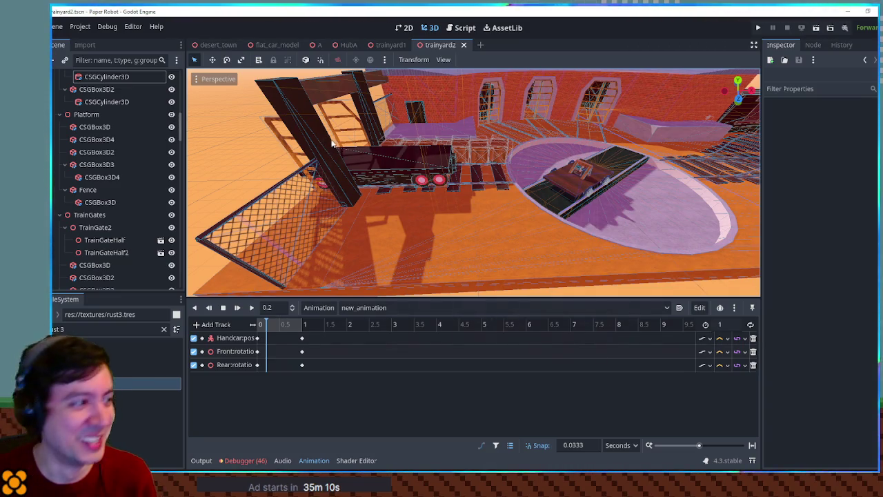
mouse_move(331, 144)
mouse_down()
mouse_move(365, 175)
mouse_move(545, 179)
mouse_move(515, 178)
mouse_up()
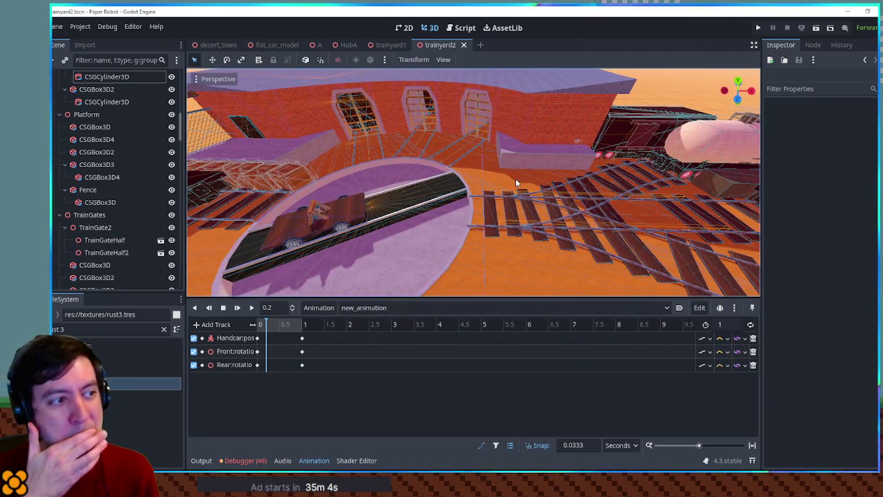
scroll(516, 178, up, 3)
scroll(523, 177, down, 3)
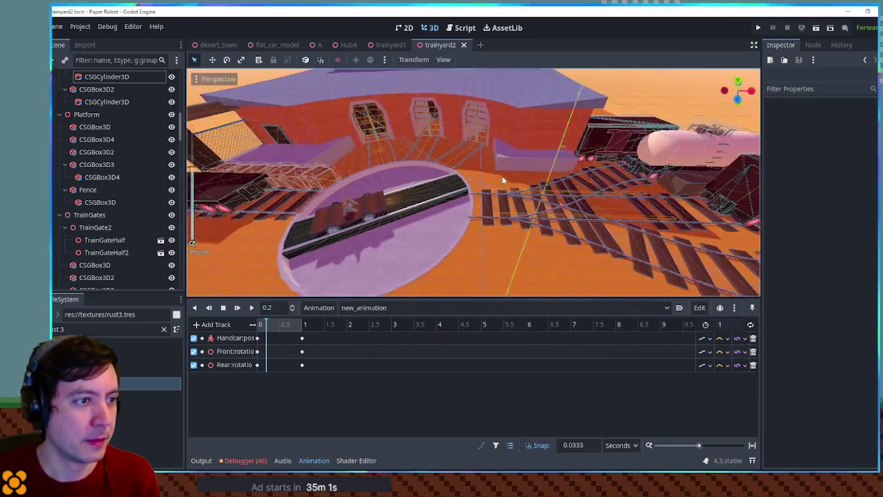
scroll(504, 180, up, 3)
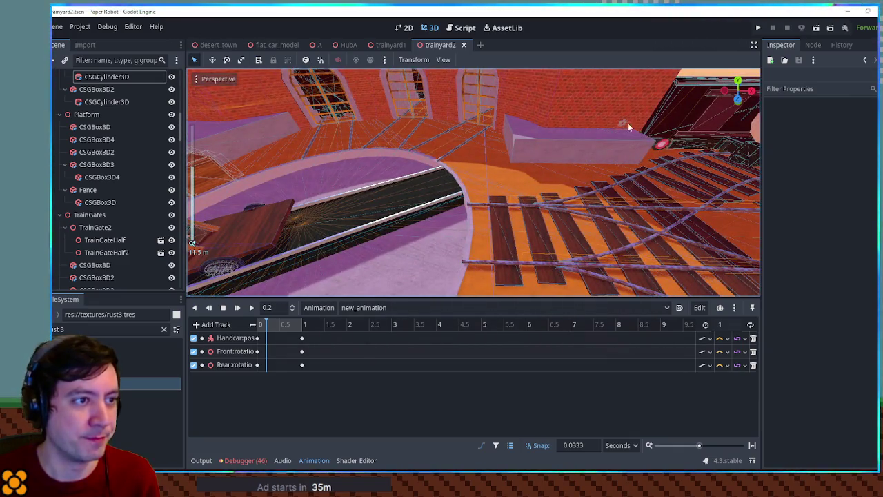
scroll(621, 126, down, 5)
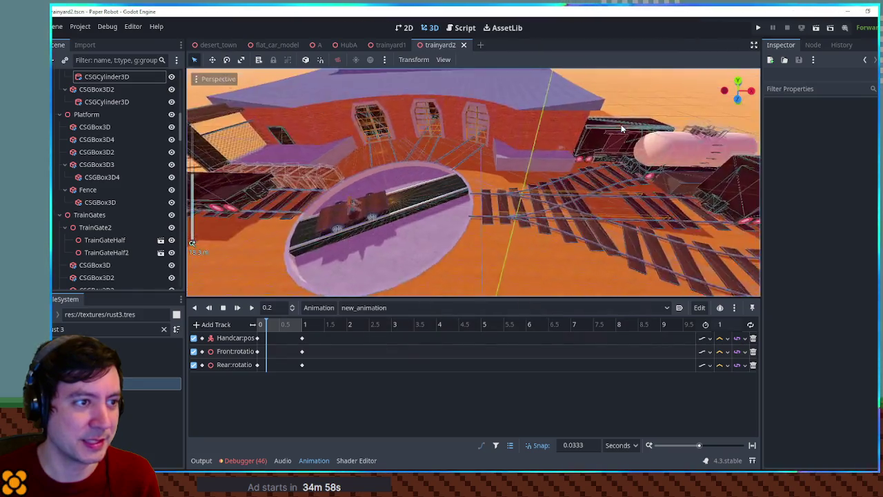
scroll(620, 126, up, 6)
mouse_move(620, 129)
mouse_down()
mouse_move(636, 171)
mouse_move(630, 150)
mouse_up()
scroll(628, 143, down, 3)
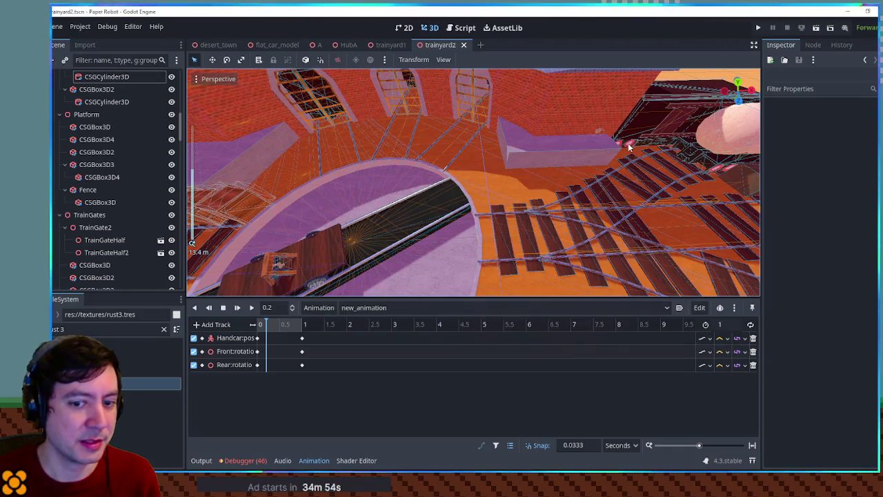
scroll(628, 143, down, 5)
mouse_move(507, 166)
mouse_down()
mouse_move(531, 181)
mouse_move(627, 188)
mouse_move(568, 180)
mouse_up()
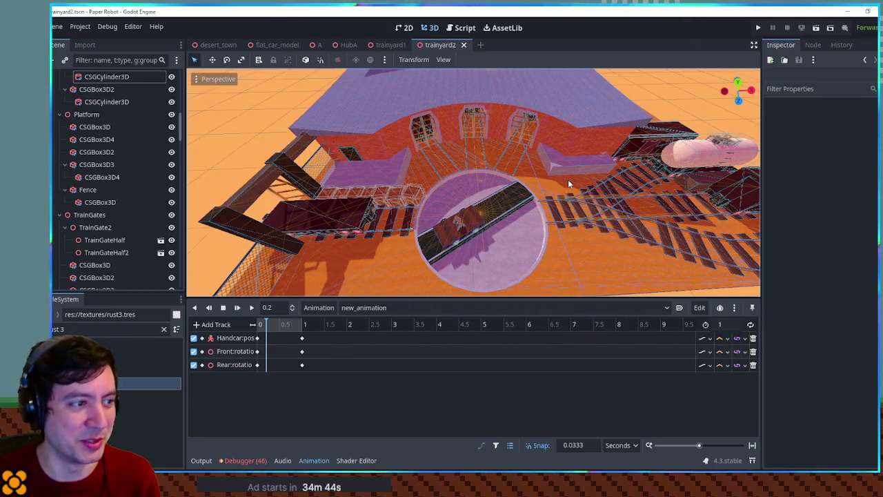
scroll(568, 179, up, 3)
scroll(568, 179, down, 3)
scroll(568, 180, up, 3)
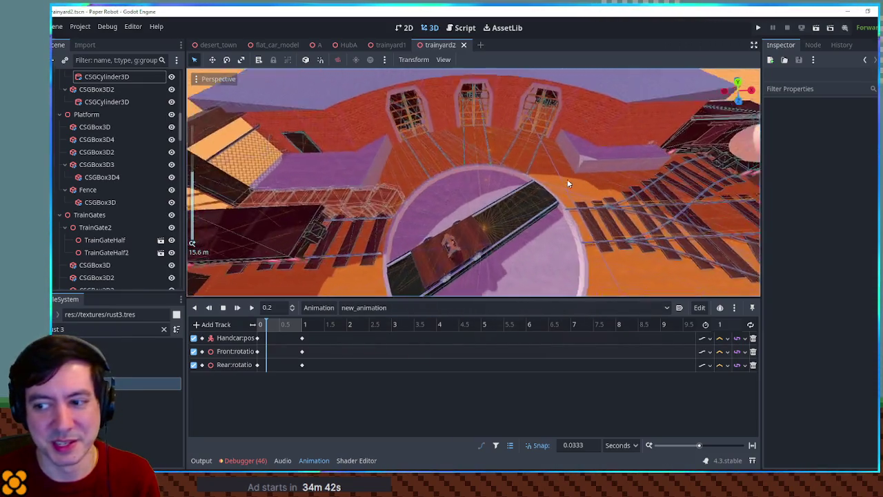
scroll(567, 183, down, 2)
scroll(567, 183, up, 2)
drag(567, 184, 402, 179)
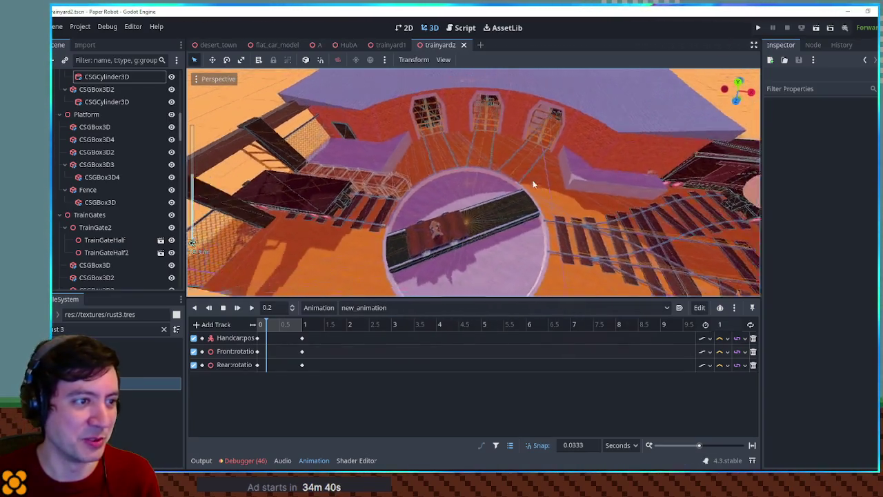
click(226, 136)
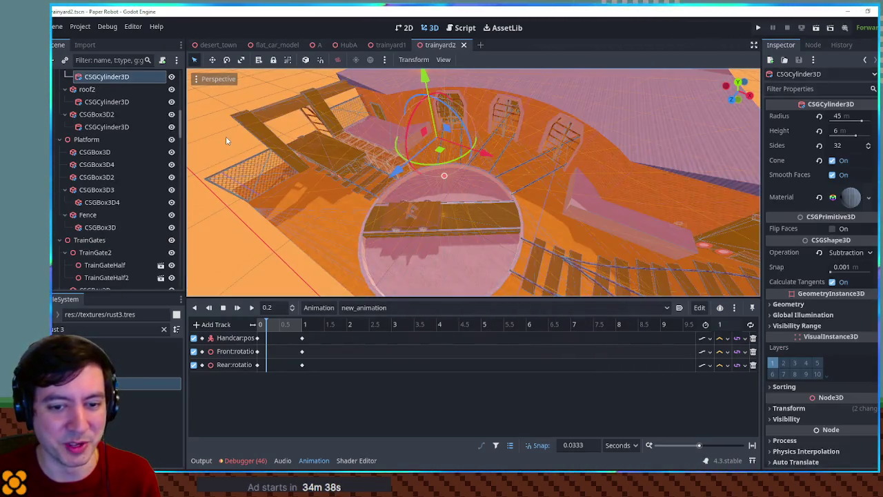
scroll(226, 136, down, 3)
click(238, 102)
click(237, 97)
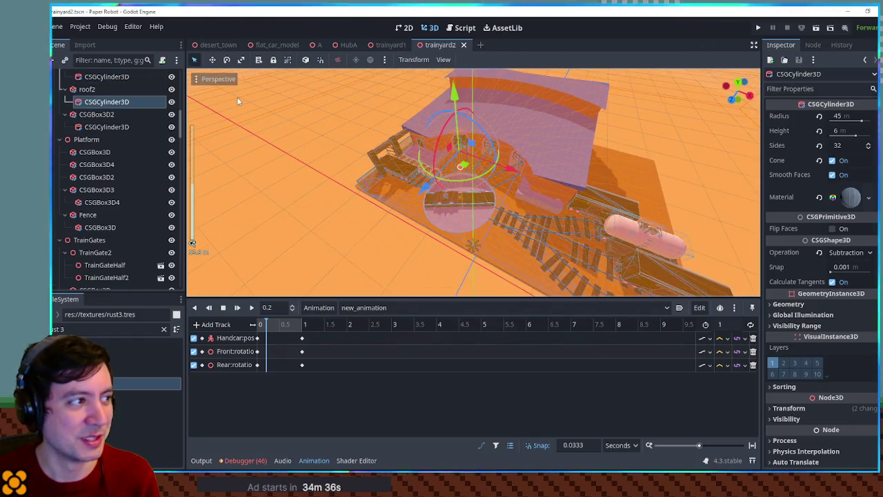
scroll(236, 97, up, 3)
click(237, 97)
scroll(554, 174, up, 5)
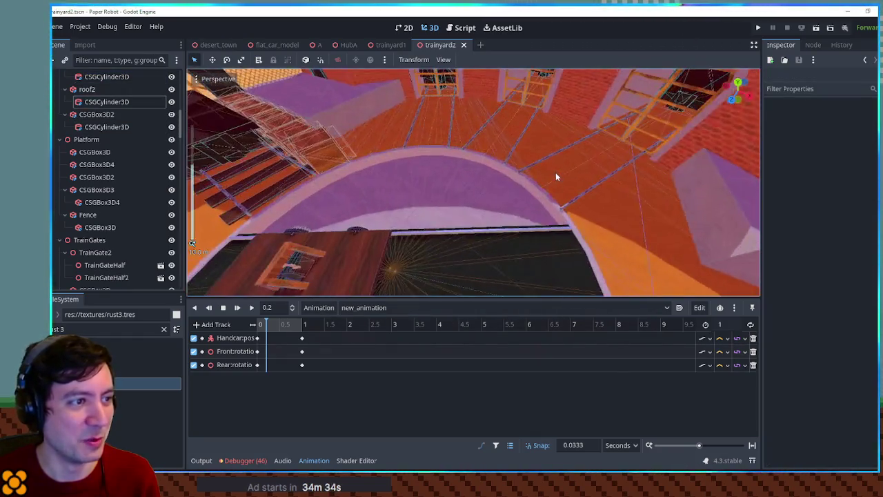
mouse_move(556, 171)
mouse_down()
mouse_move(570, 170)
mouse_move(504, 152)
mouse_move(515, 177)
mouse_move(580, 183)
mouse_move(452, 160)
mouse_move(481, 172)
mouse_up()
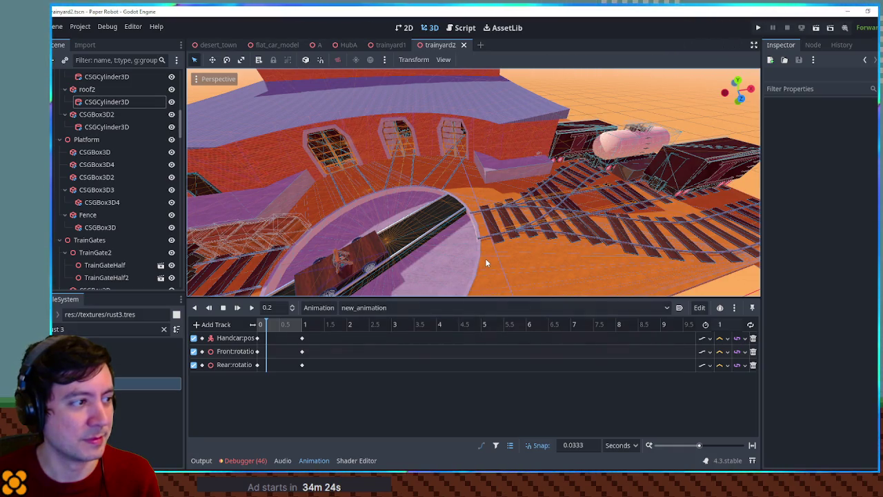
drag(486, 262, 436, 224)
click(348, 233)
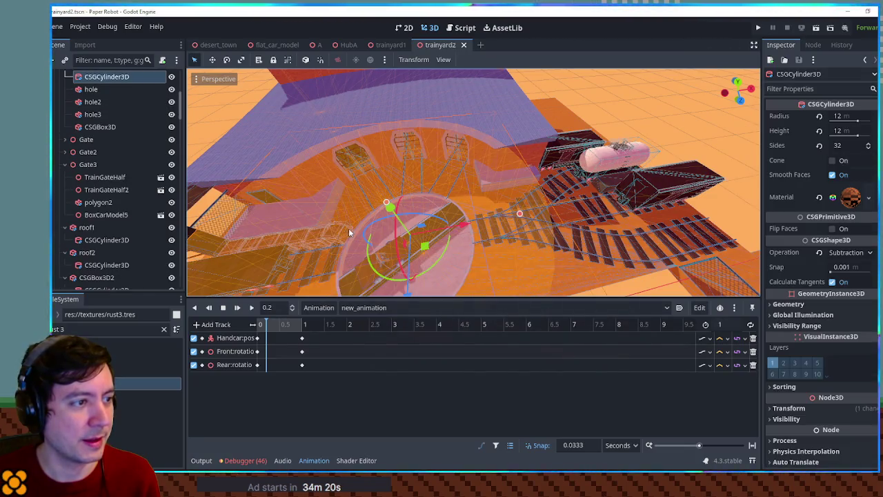
drag(341, 232, 519, 190)
click(521, 186)
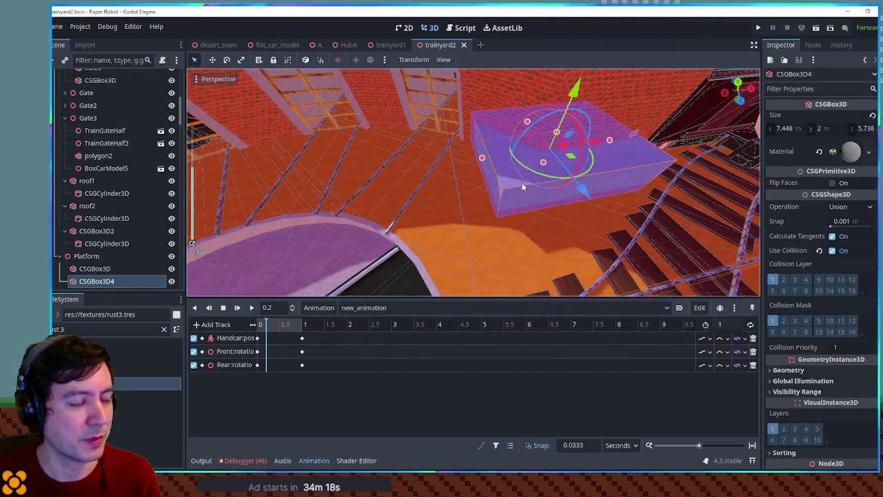
Step: Duplicate the purple platform box and parent the copy CSGBox3D5 under CSGBox3D4
scroll(521, 182, up, 3)
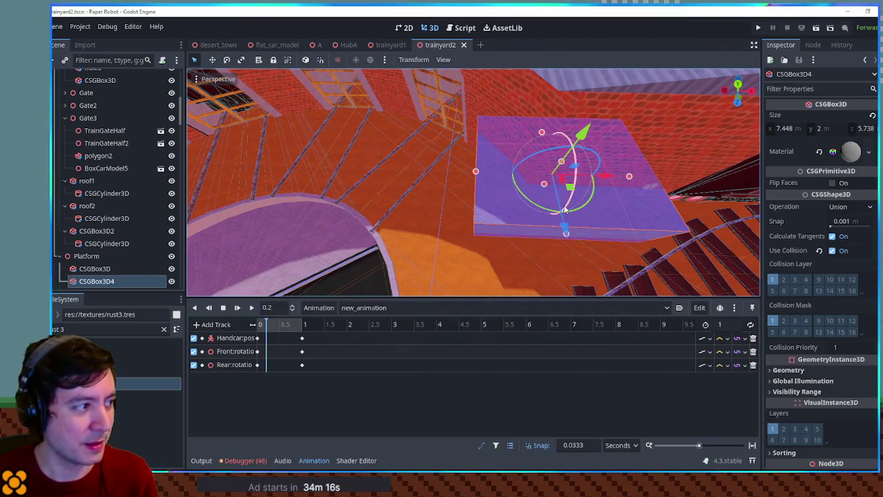
key(ctrl+d)
drag(124, 281, 124, 271)
mouse_move(534, 259)
mouse_down()
mouse_move(585, 213)
mouse_move(600, 229)
mouse_move(552, 187)
mouse_up()
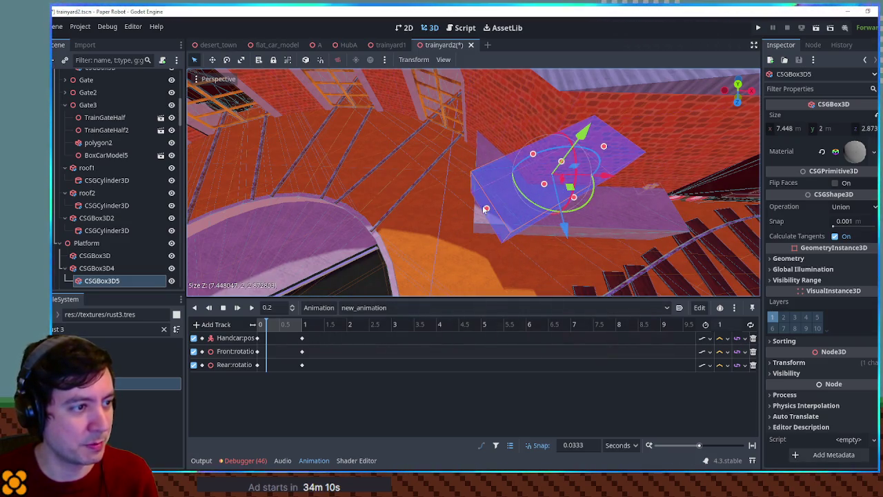
click(457, 222)
click(510, 228)
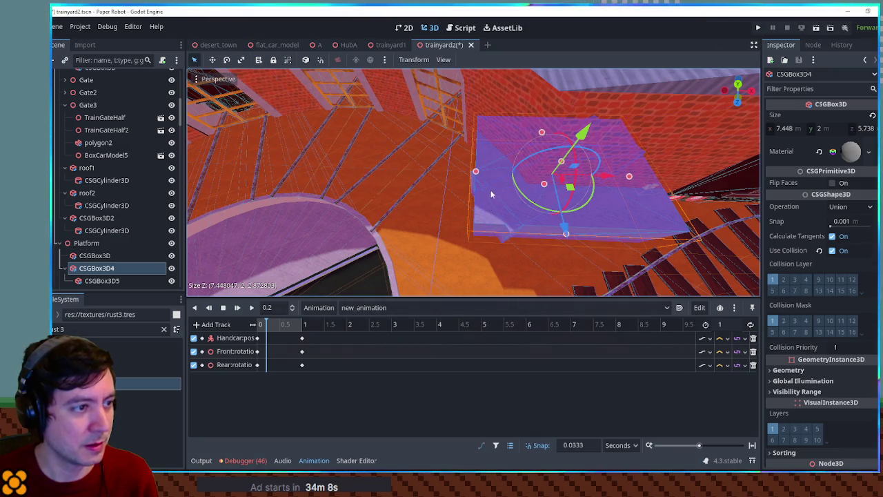
click(98, 279)
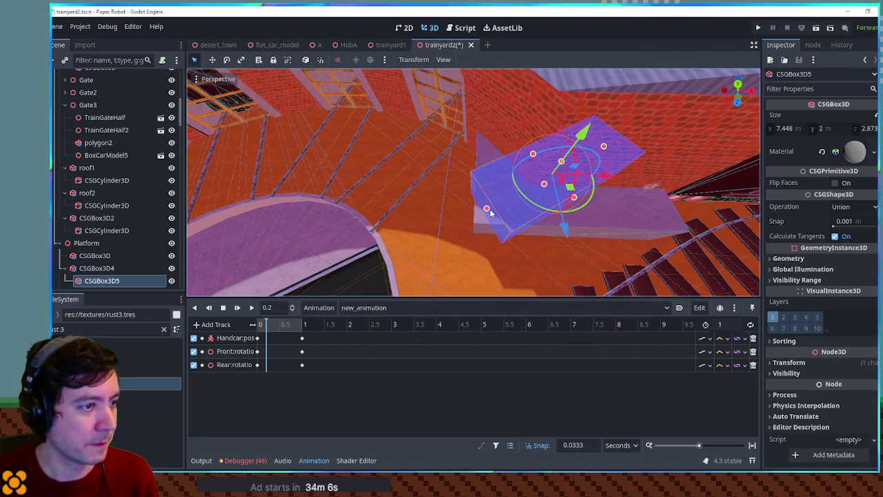
Step: Rotate CSGBox3D5 by 15° and resize it to 11.293 × 2 × 2.829 m
key(KP_7)
mouse_move(566, 211)
mouse_down()
mouse_move(562, 221)
mouse_move(554, 212)
mouse_up()
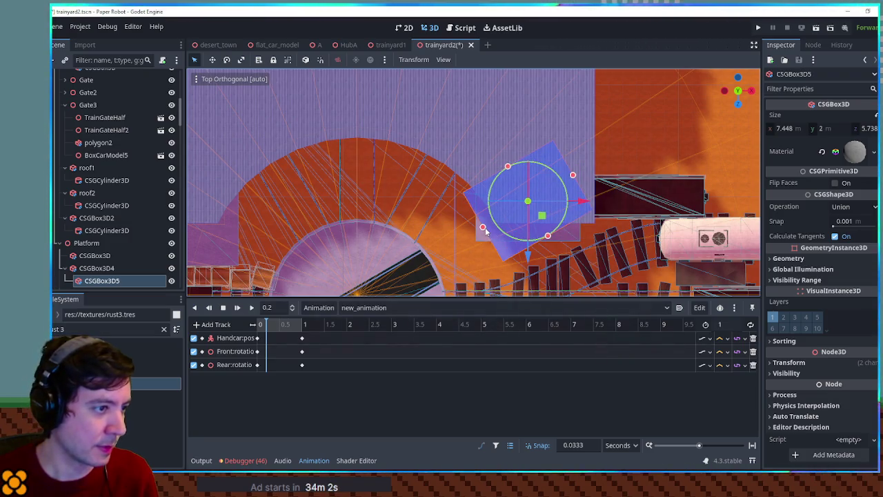
mouse_move(483, 231)
mouse_down()
mouse_move(485, 185)
mouse_move(497, 209)
mouse_up()
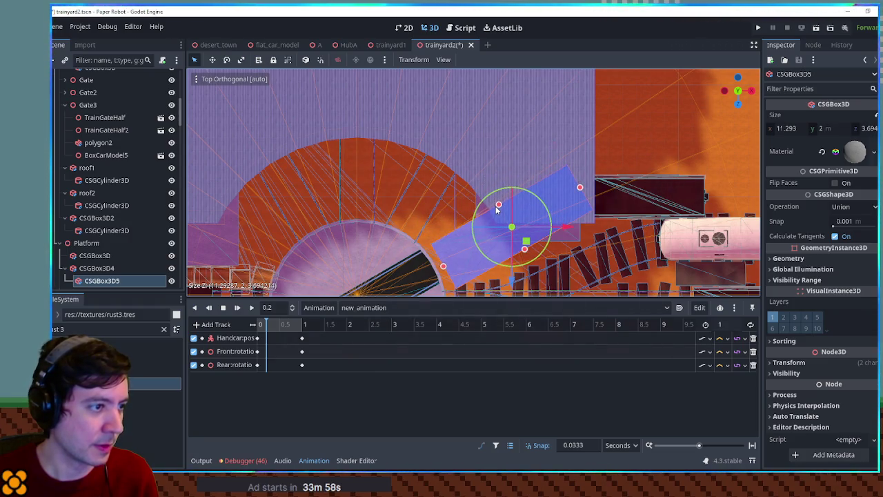
drag(526, 251, 521, 237)
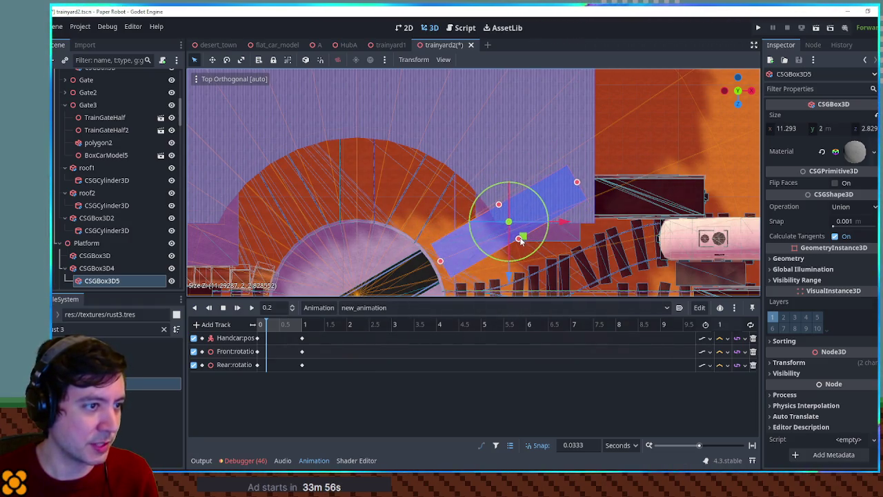
drag(534, 189, 547, 160)
drag(466, 138, 607, 121)
click(624, 118)
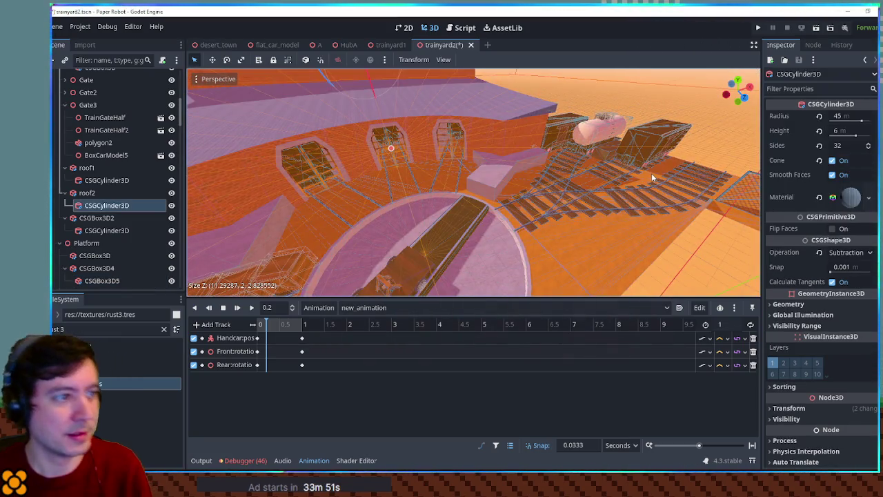
Step: Save the scene, run a quick F5 test, and close the game
key(ctrl+s)
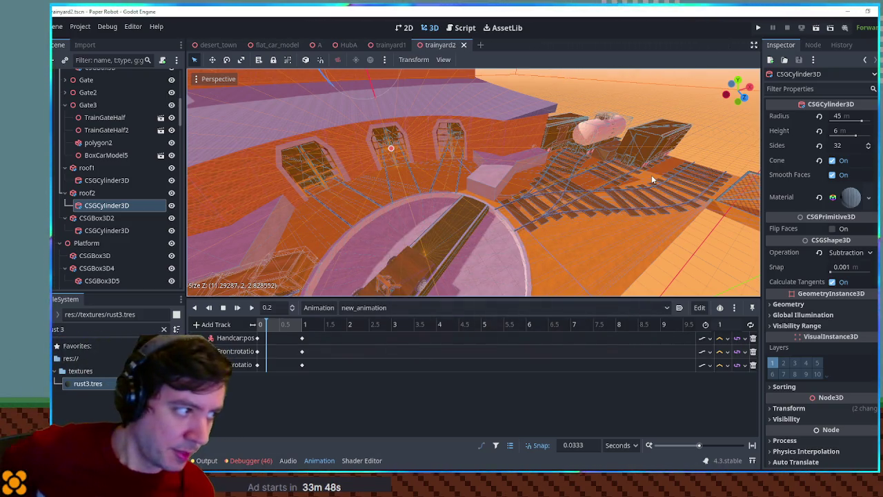
key(F5)
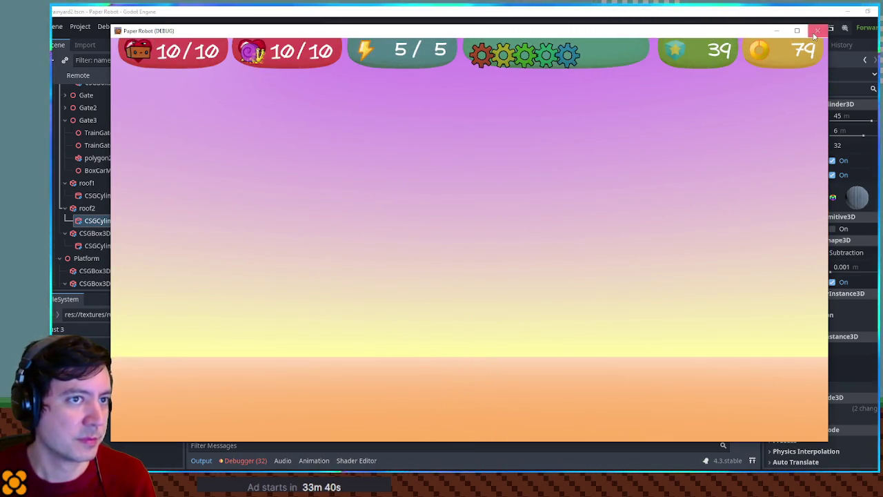
click(816, 31)
Step: Collapse and select the four top-level groups, Geometry through Gimmicks
click(612, 319)
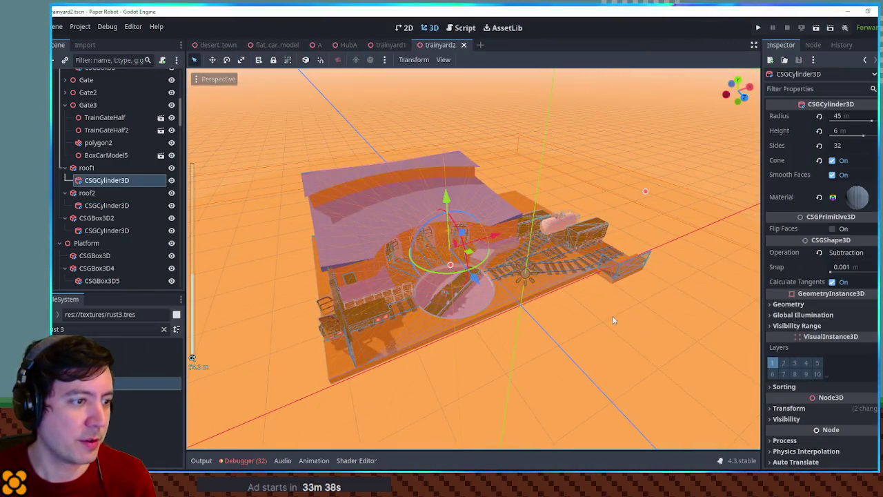
click(612, 319)
click(612, 319)
scroll(70, 95, up, 8)
click(54, 101)
click(55, 115)
click(55, 139)
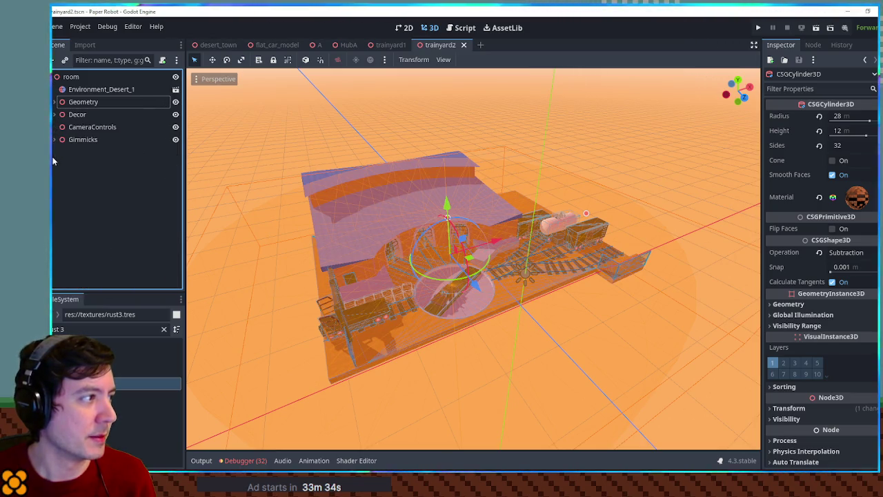
click(79, 140)
shift+click(76, 101)
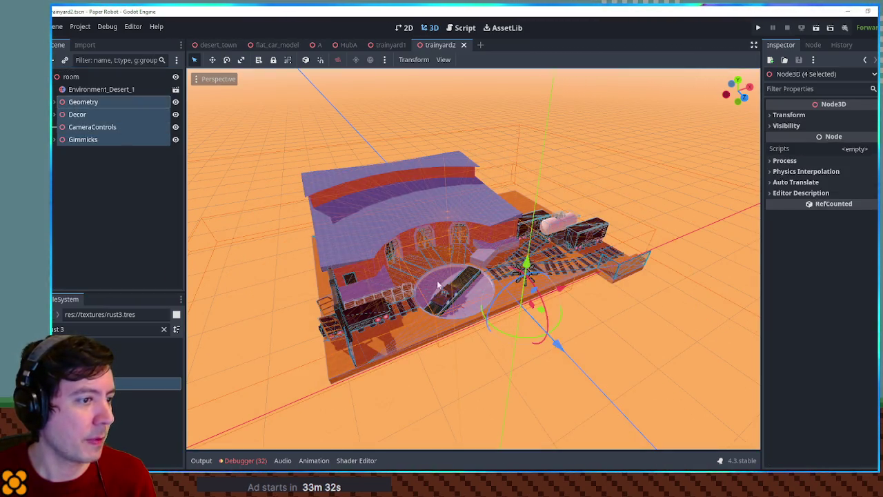
Step: Shift the four groups slightly along Z, save, and playtest with F6
drag(623, 314, 638, 320)
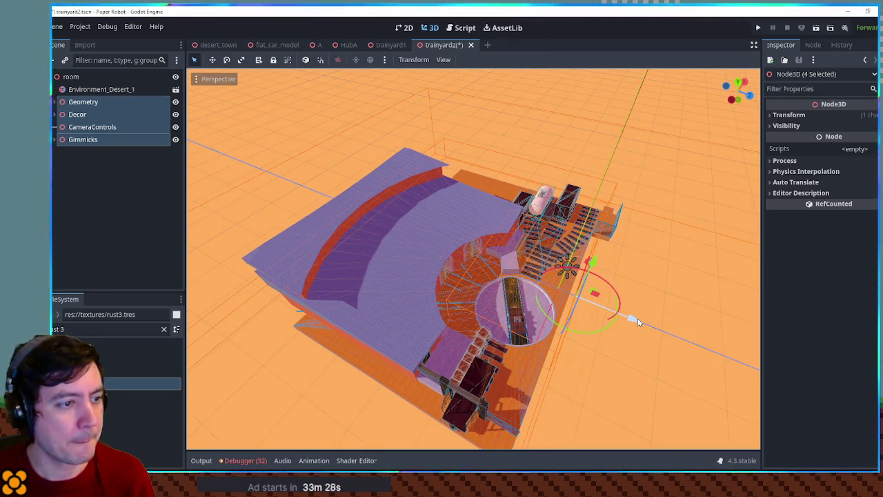
key(ctrl+s)
key(F6)
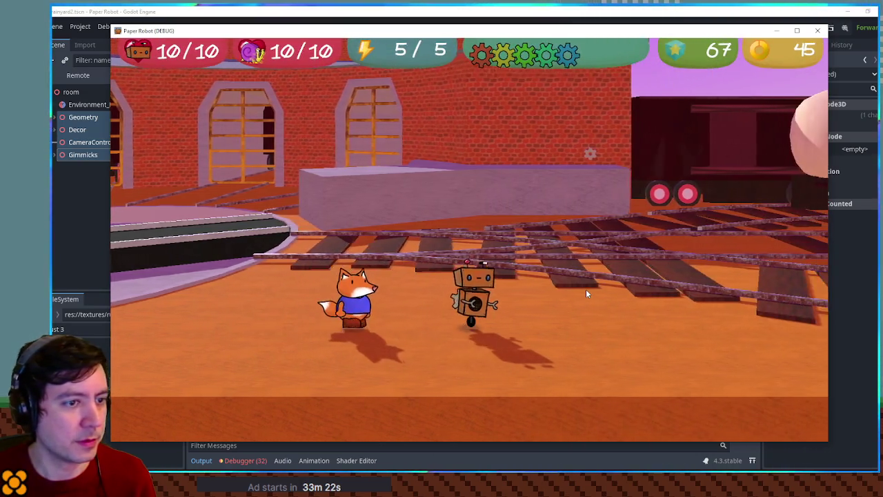
Step: Walk the robot across the turntable and jump onto the handcar
key(d)
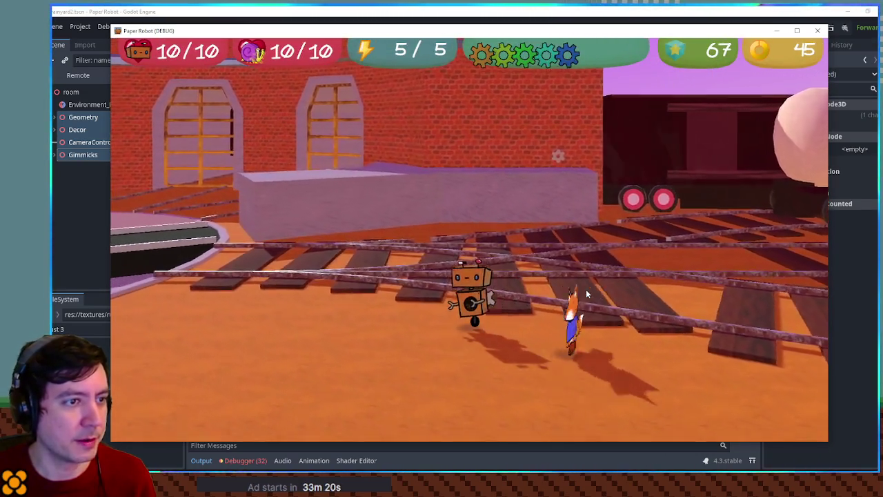
key(s)
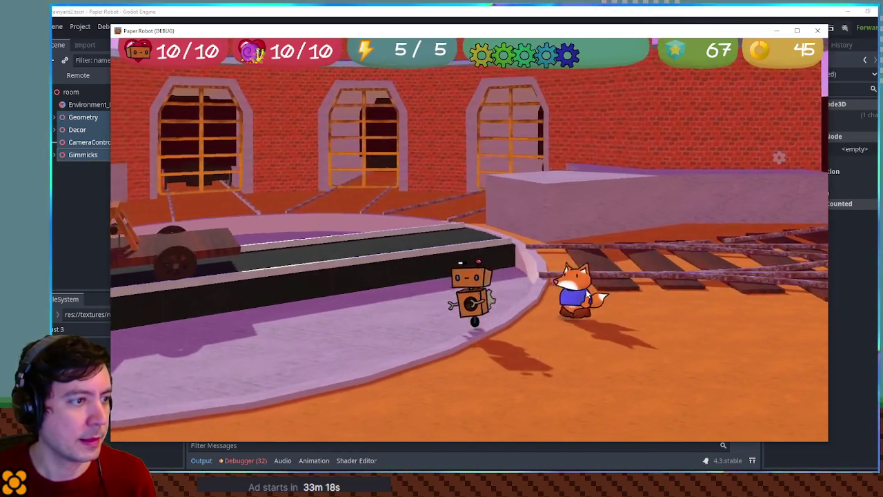
key(a)
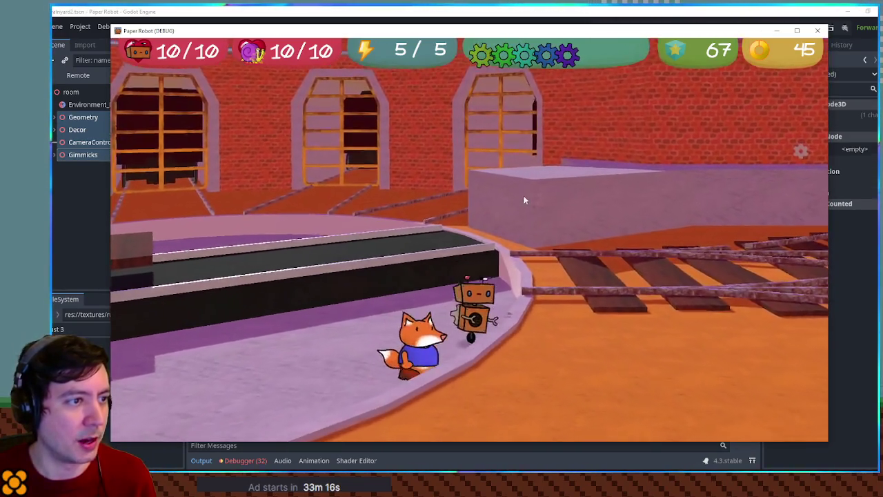
key(w)
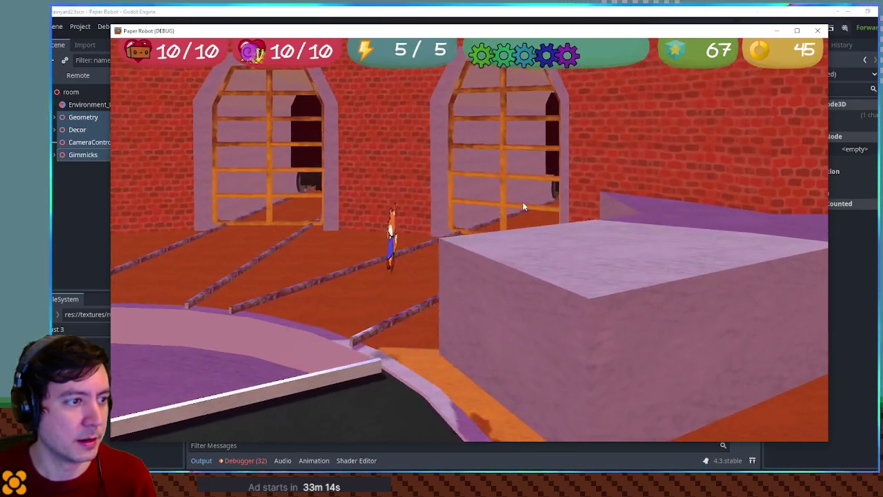
key(d)
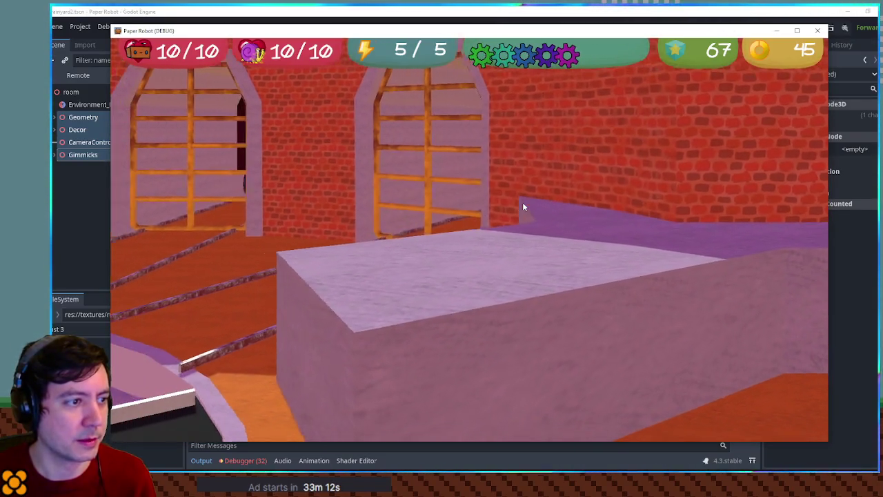
key(s)
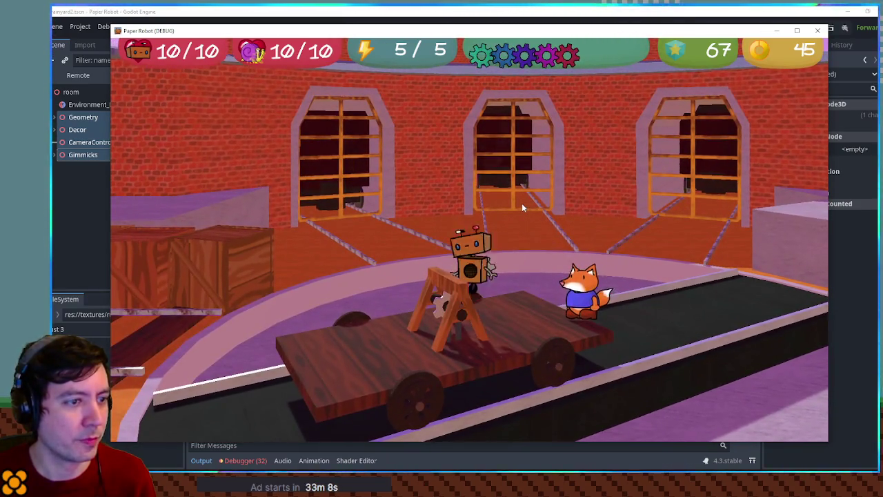
key(space)
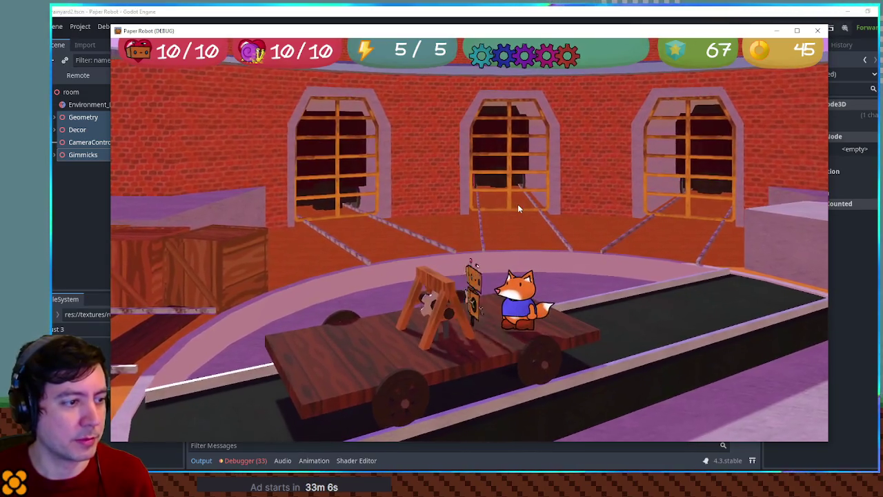
Step: Take the handcar's crank, release it, then return and grab it again
key(e)
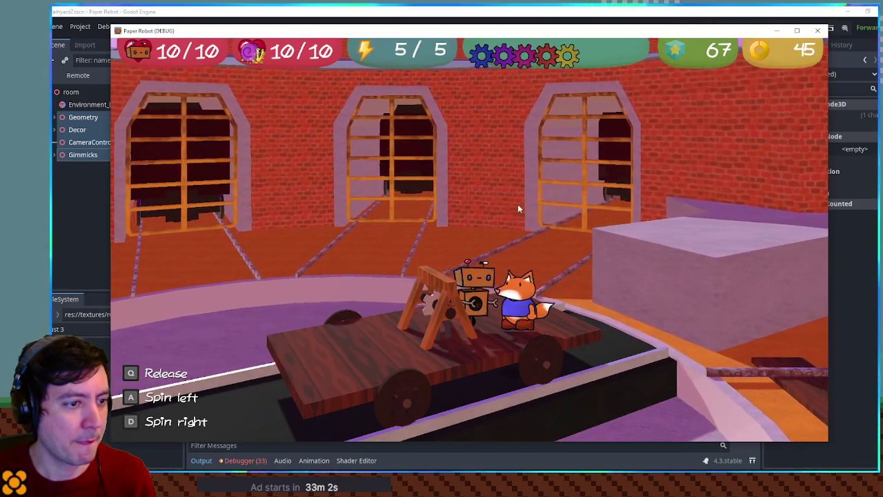
key(space)
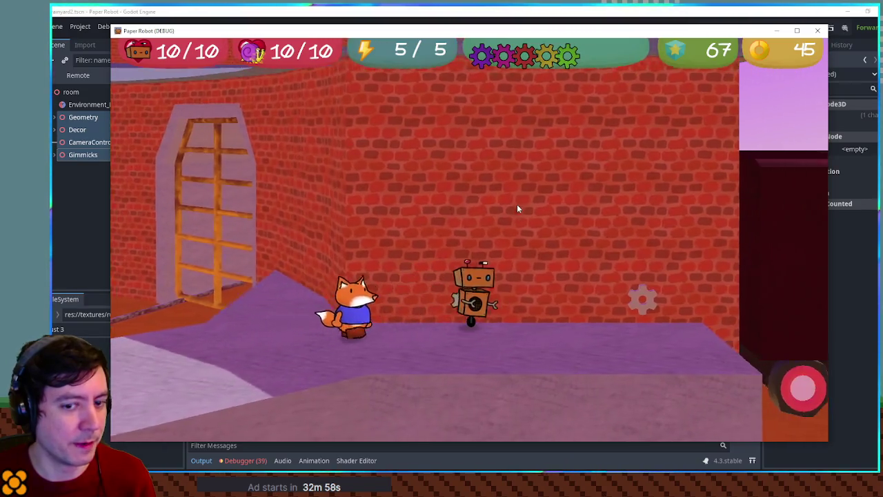
key(d)
key(a)
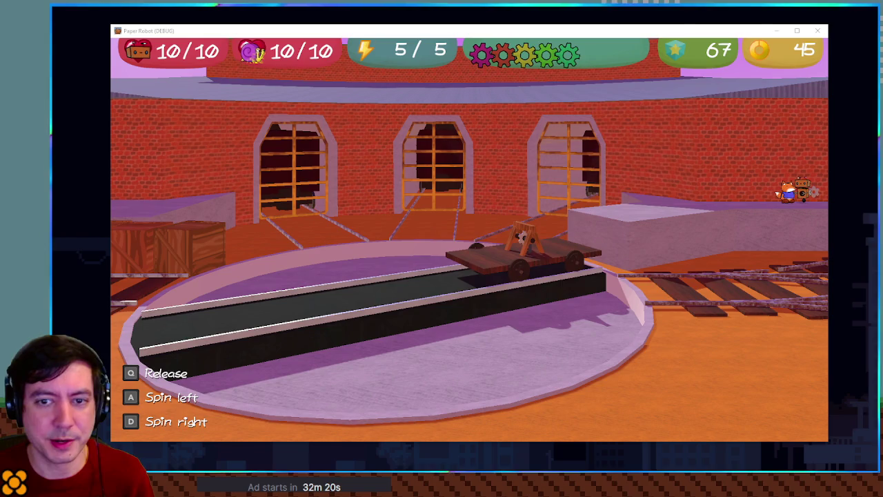
Step: Rotate the turntable toward horizontal with D, then release the crank with Q
key(d)
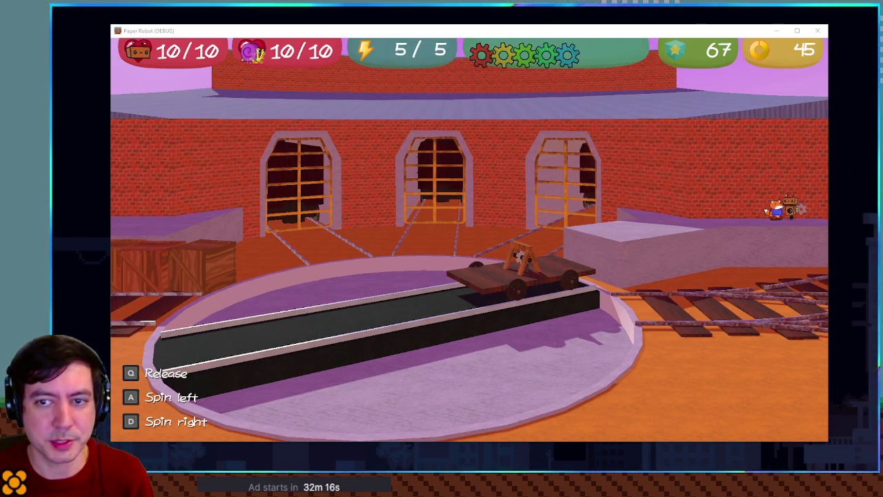
key(d)
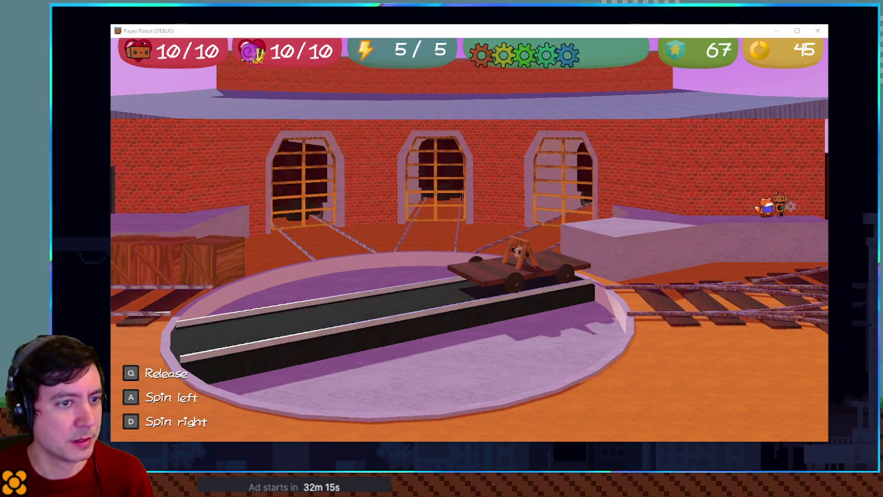
key(d)
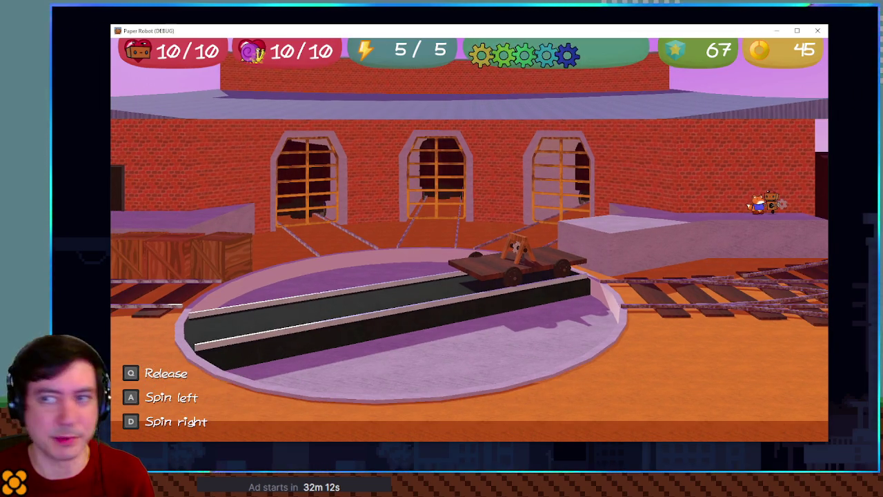
key(alt+Tab)
key(alt+Tab)
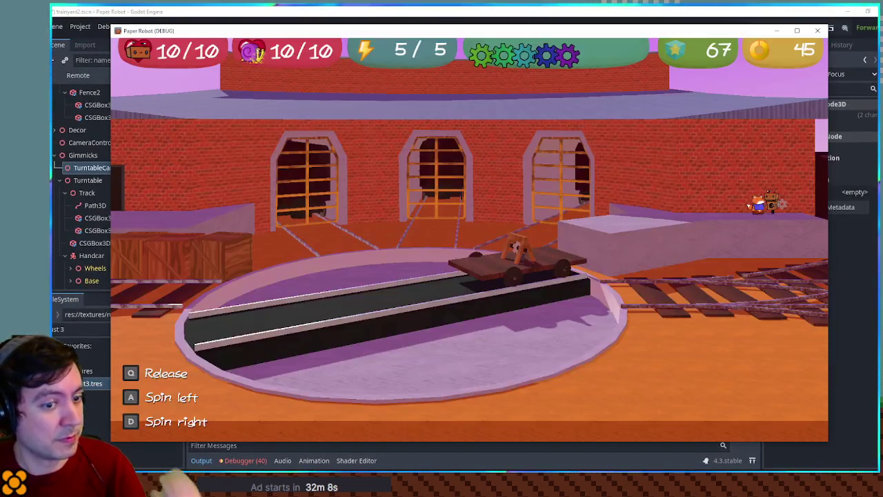
key(d)
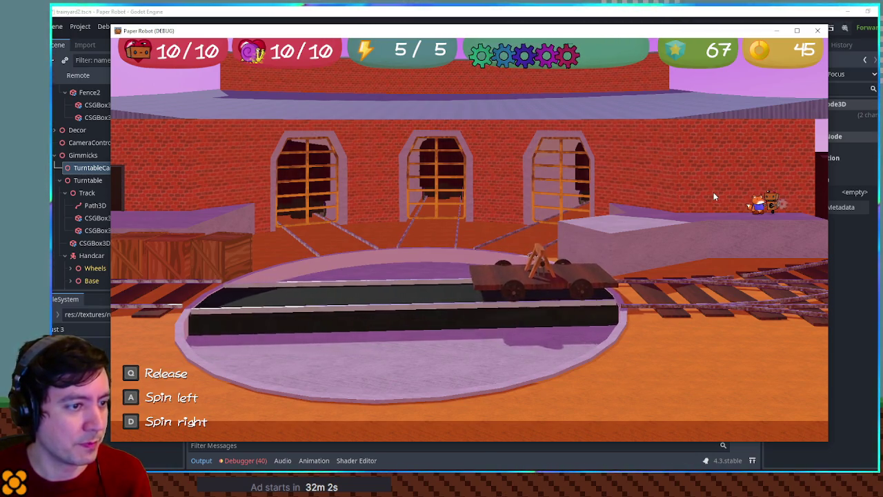
key(q)
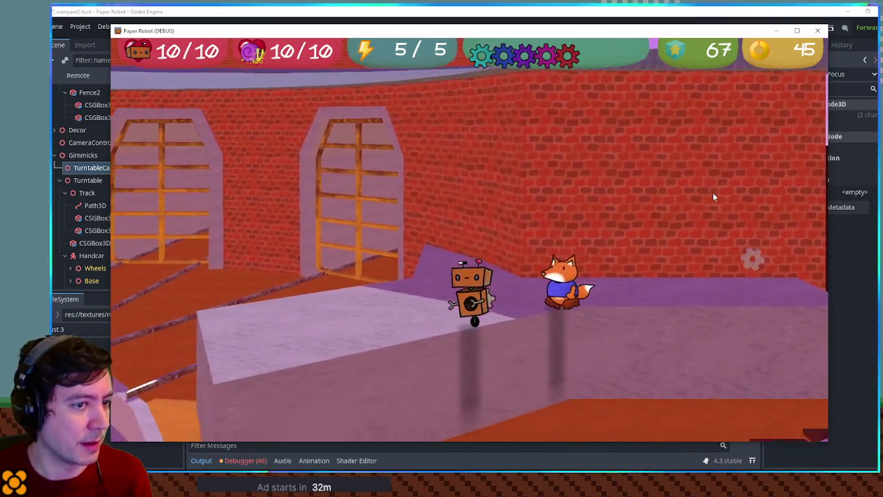
Step: Jump down, climb back onto the handcar, and spin the turntable both ways with the cart aboard
key(s)
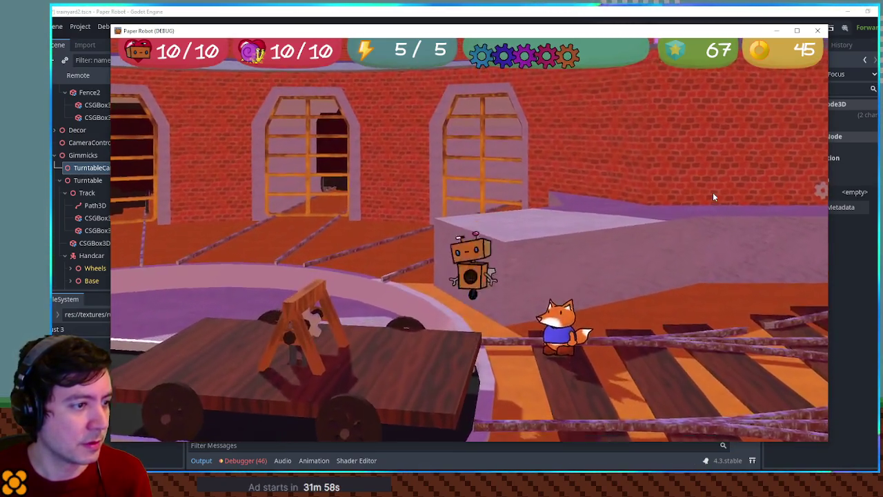
key(s)
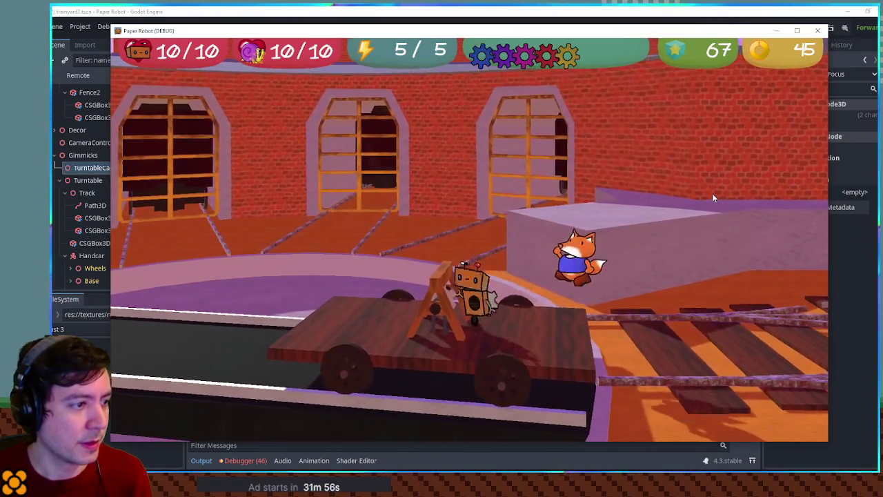
key(s)
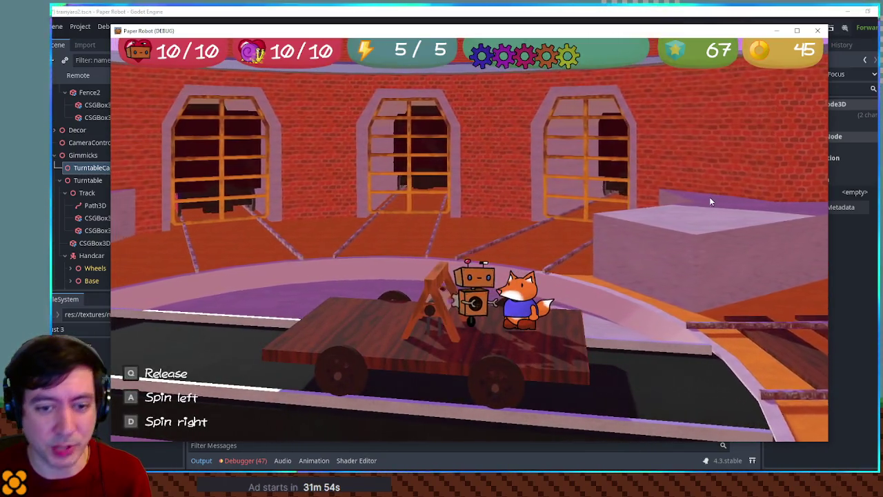
key(a)
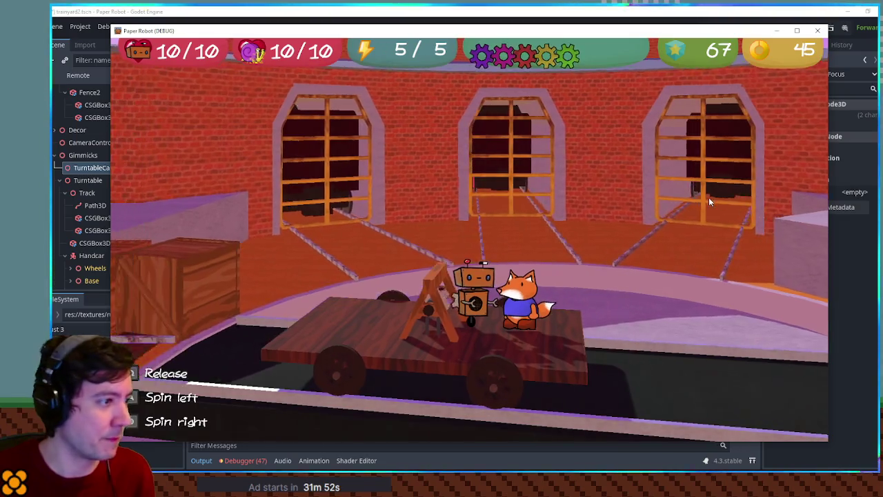
key(d)
Step: Hop off onto the crates, drop to the lower track, and return to the handcar's lever
key(a)
key(space)
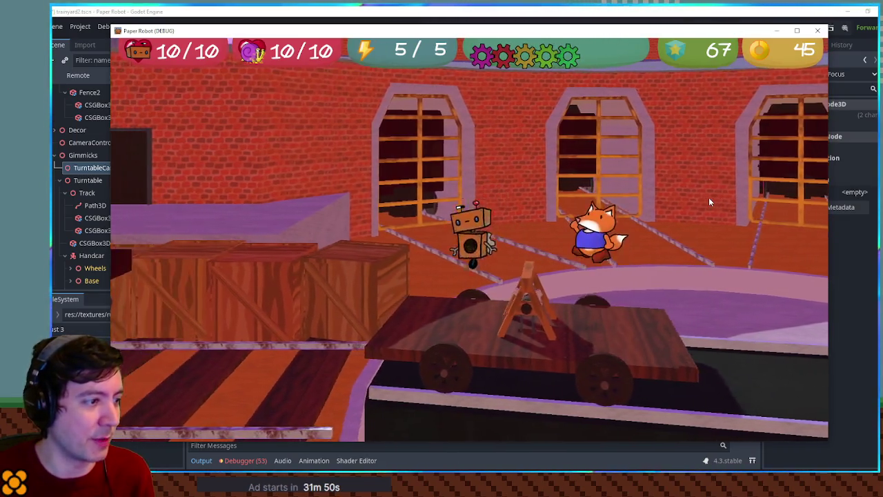
key(d)
key(d)
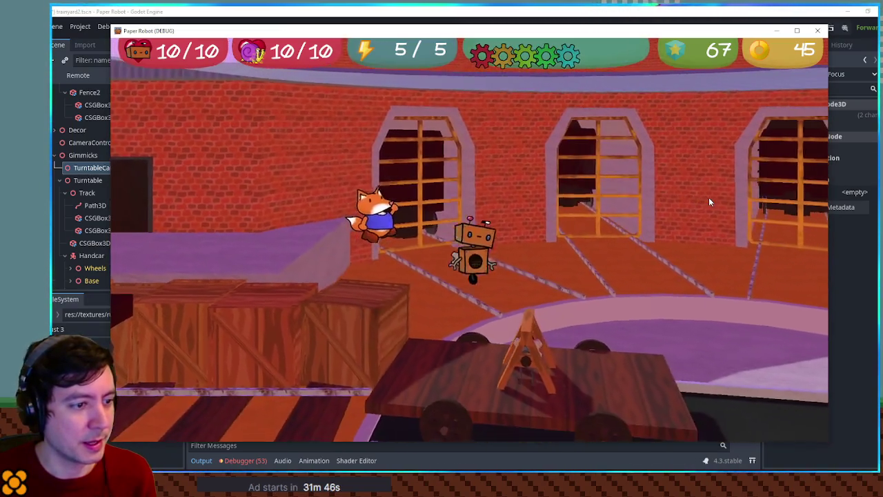
key(d)
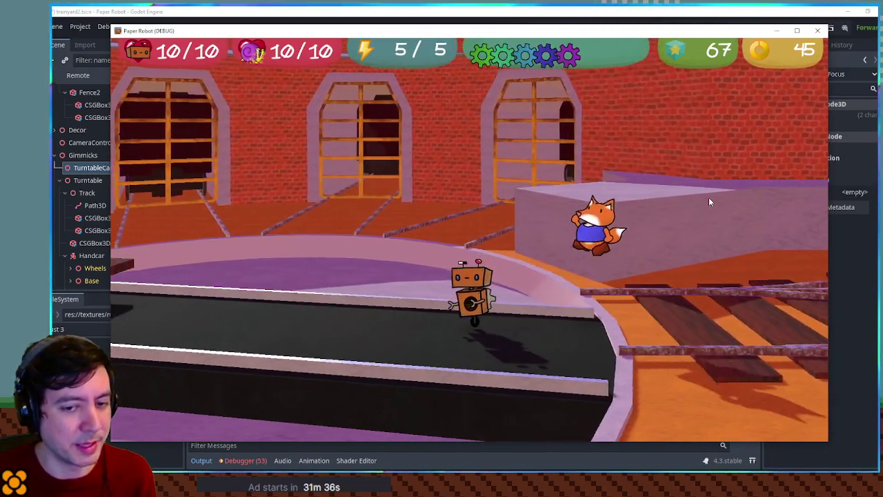
key(a)
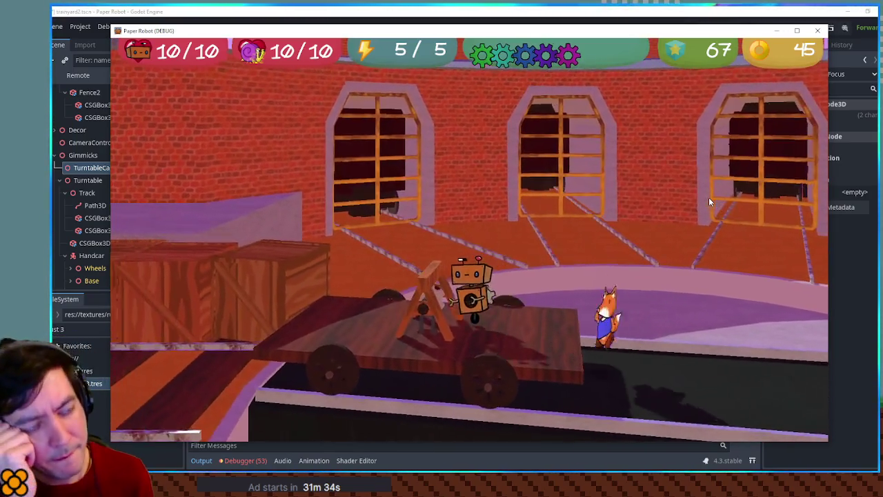
key(space)
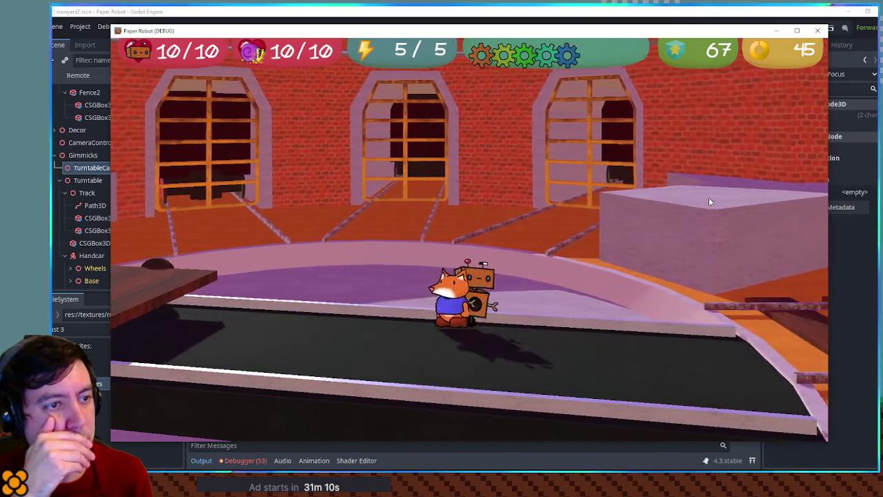
Step: Jump onto the raised platform, step off, circle the camera, and walk to the turntable edge
key(space)
key(Left)
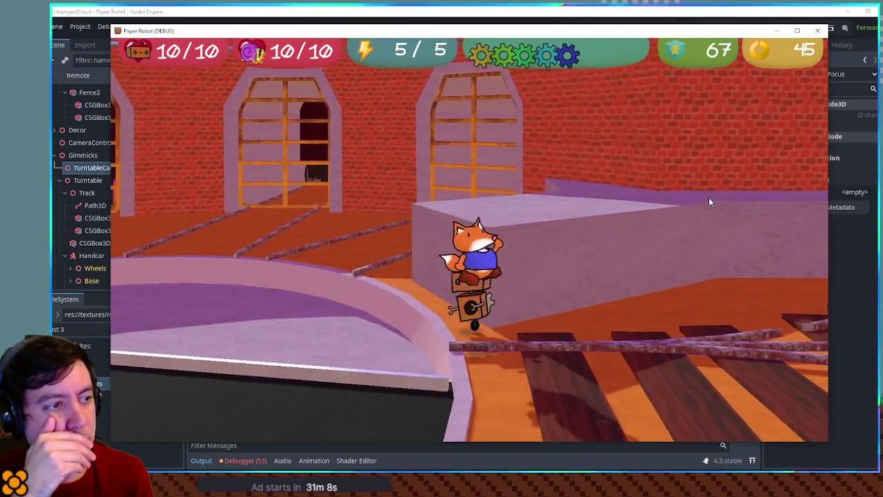
key(Left)
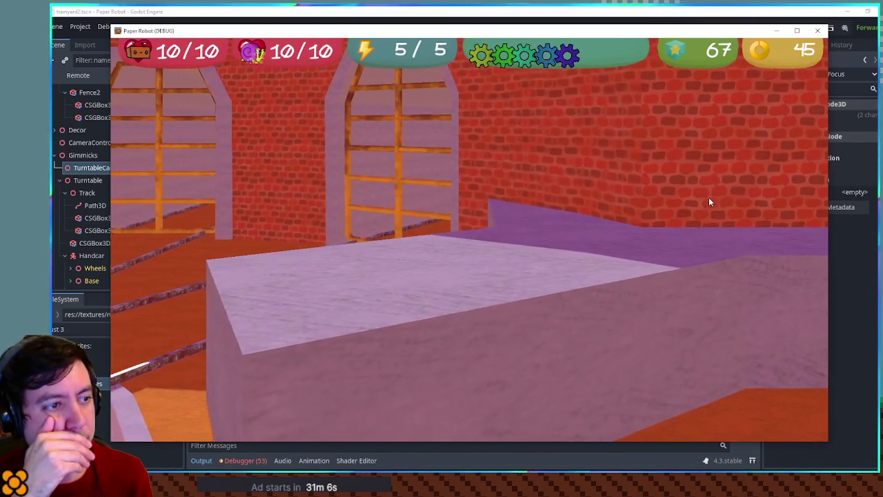
key(Left)
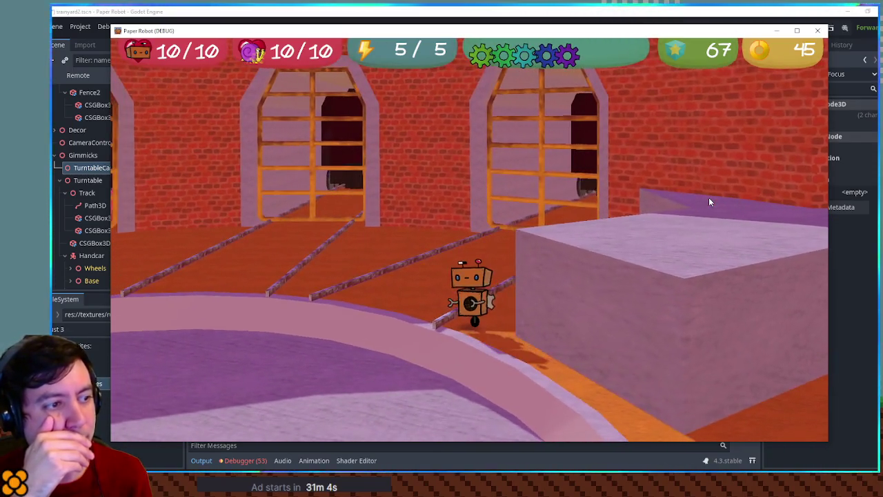
key(Left)
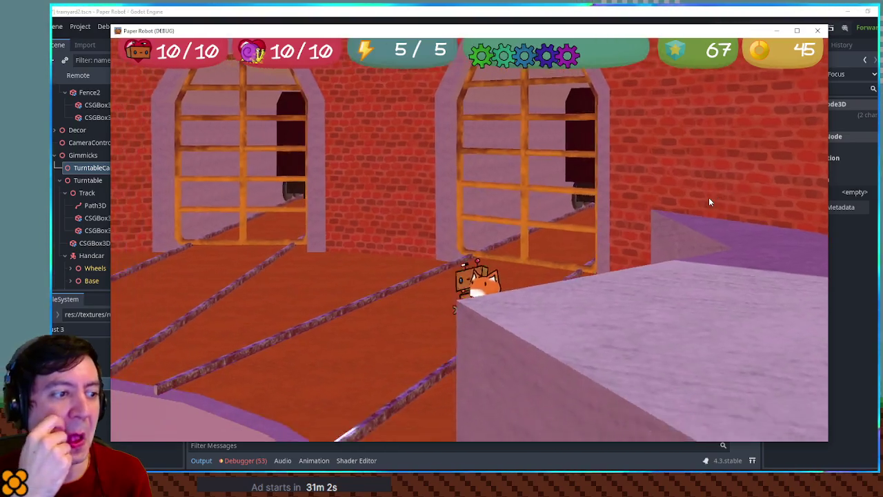
key(Left)
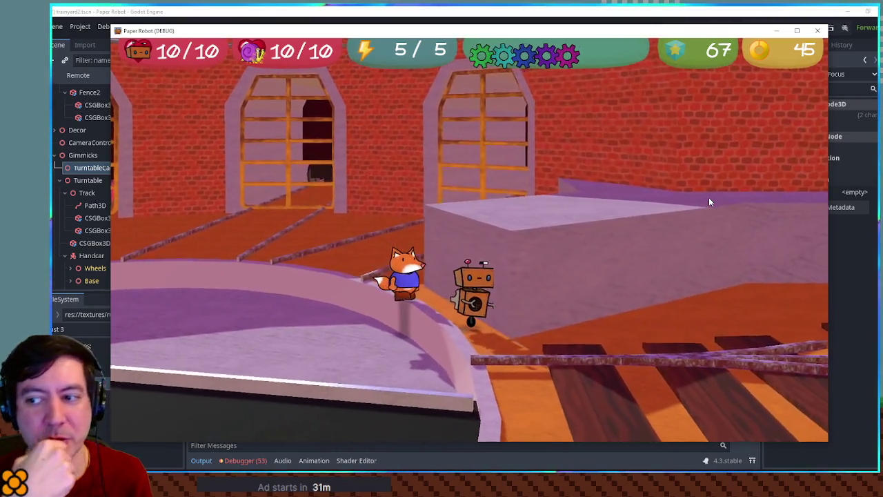
key(Up)
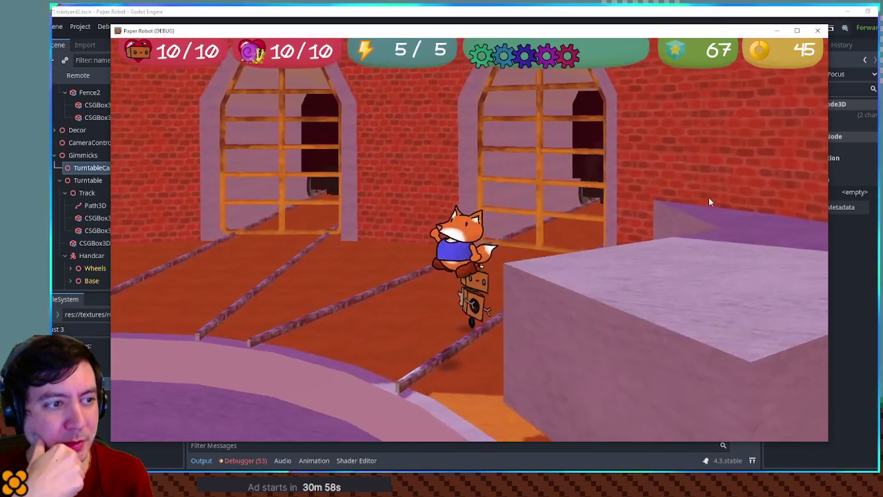
key(Up)
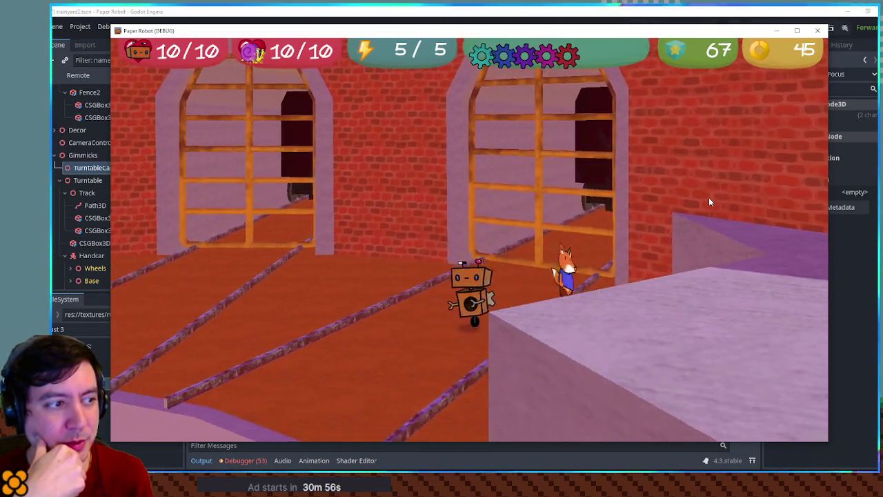
key(Left)
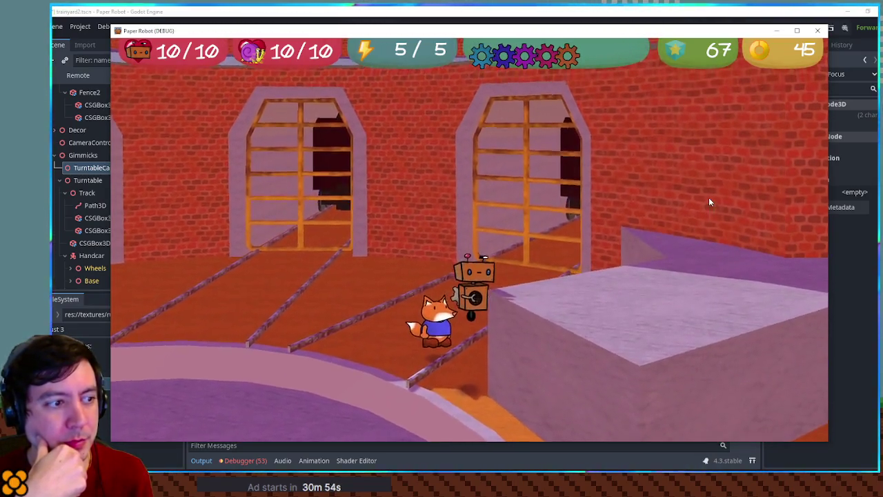
key(Left)
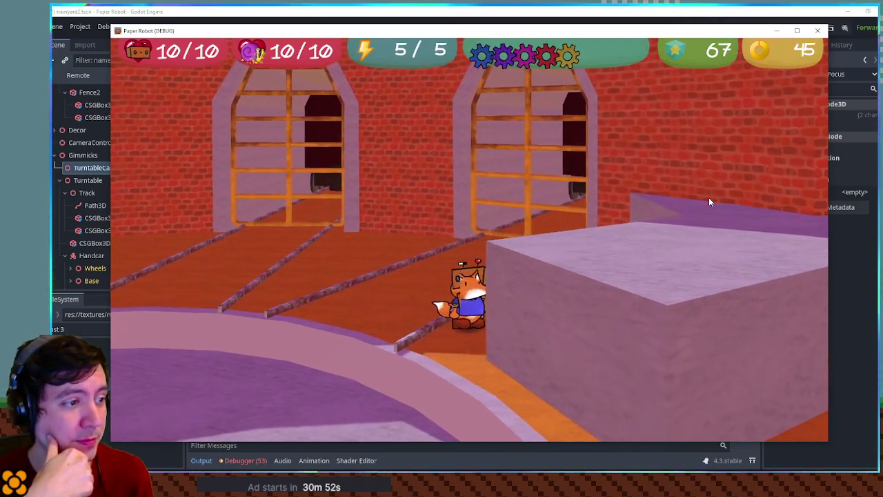
key(Right)
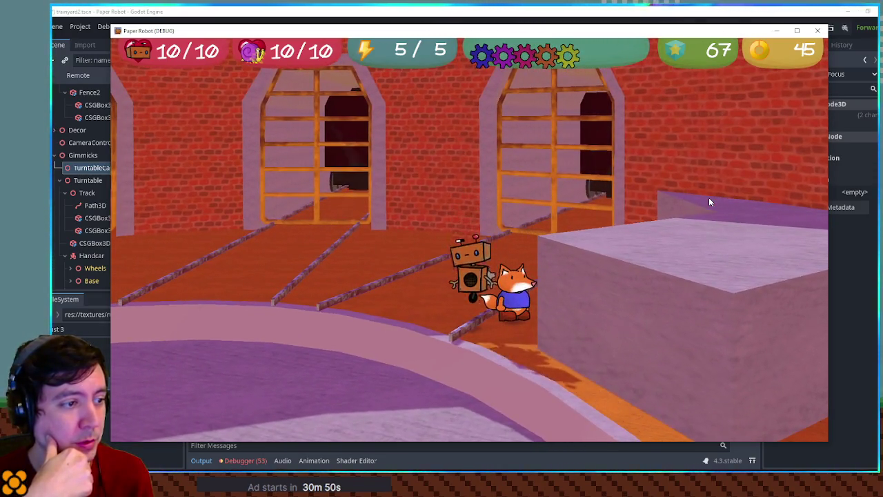
key(Left)
key(Right)
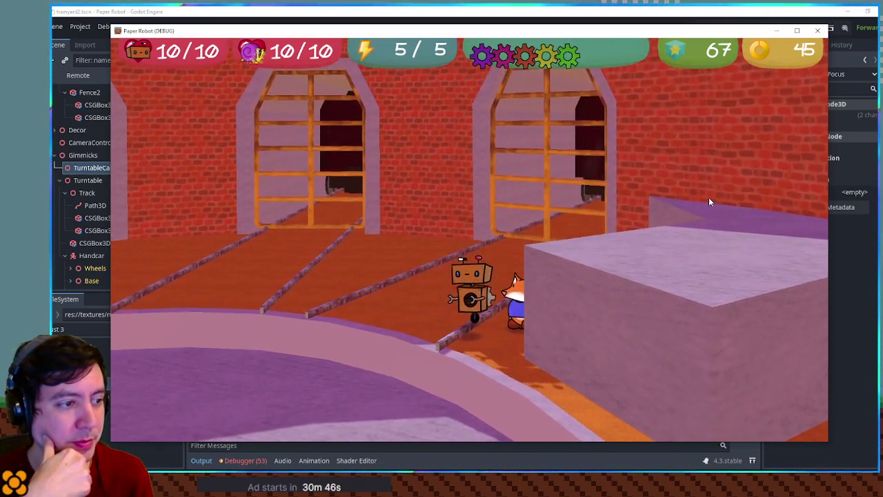
key(Left)
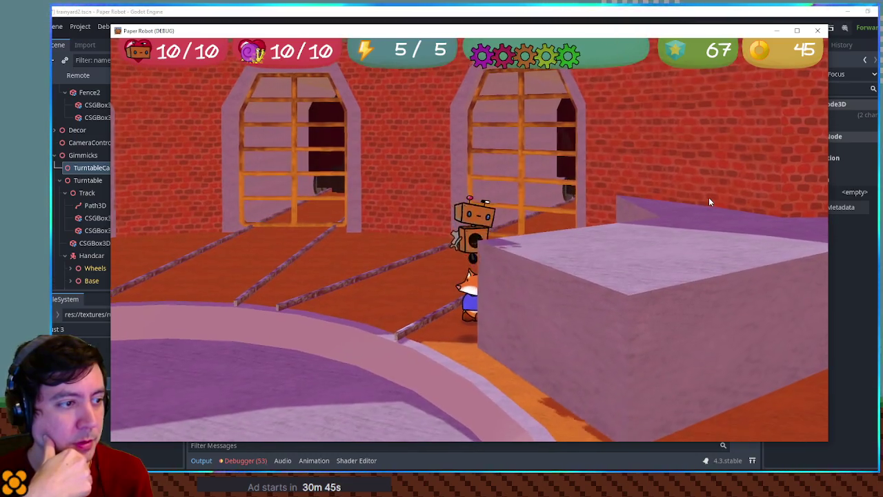
key(Left)
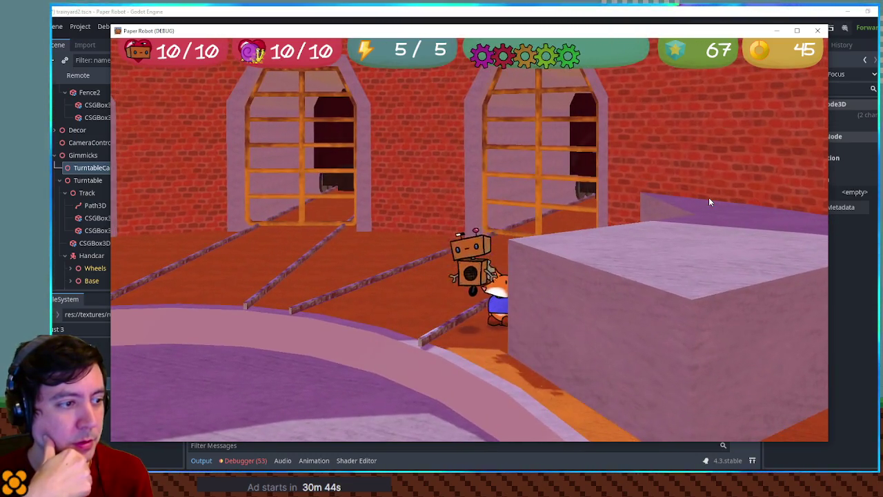
key(Right)
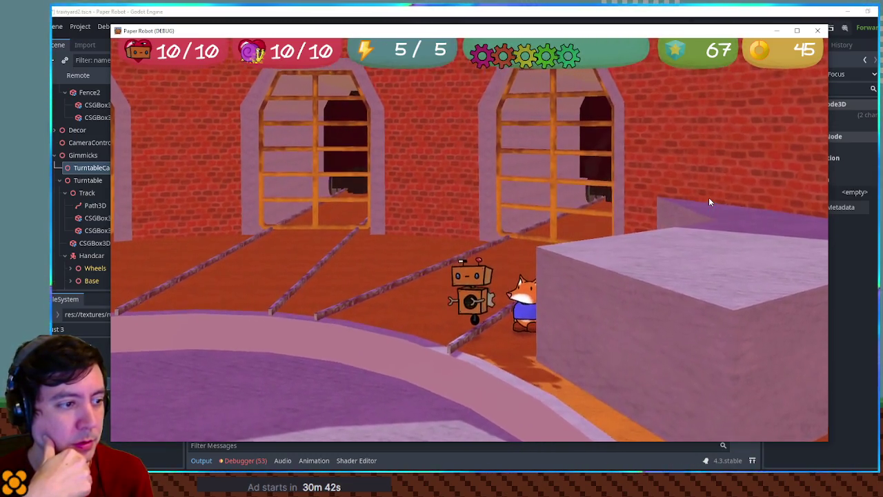
key(Left)
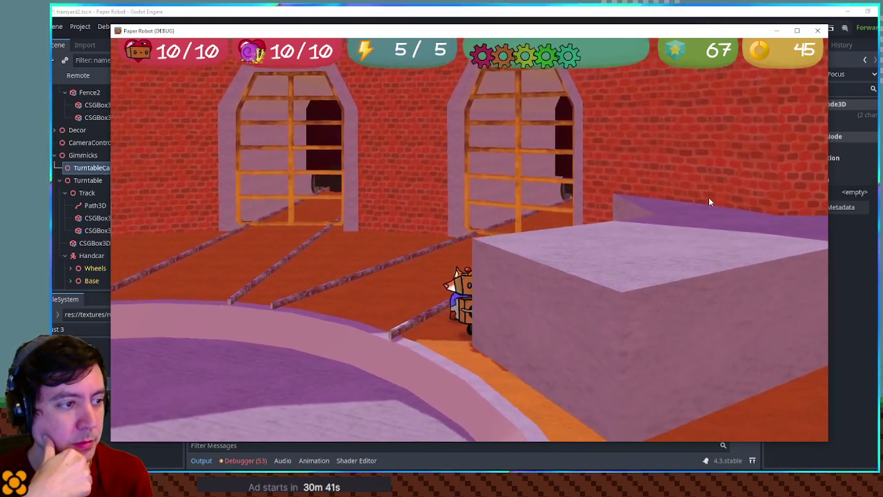
key(Right)
key(Up)
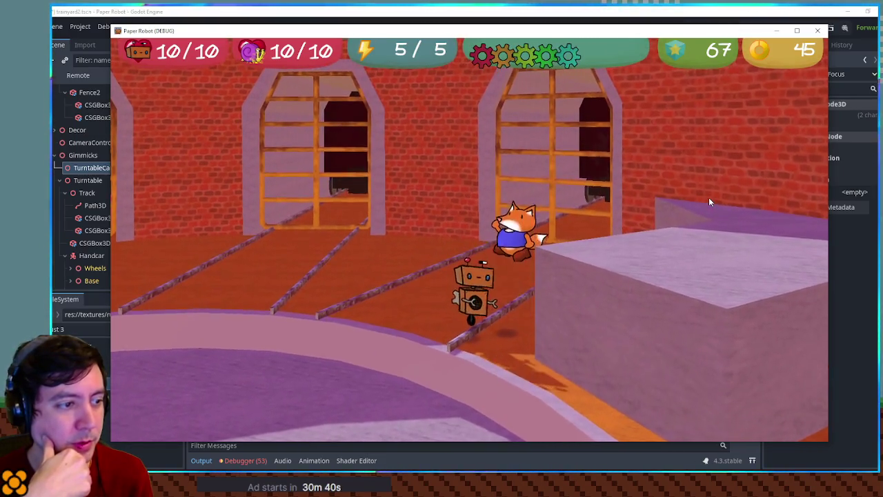
key(Down)
key(Left)
key(Right)
key(Left)
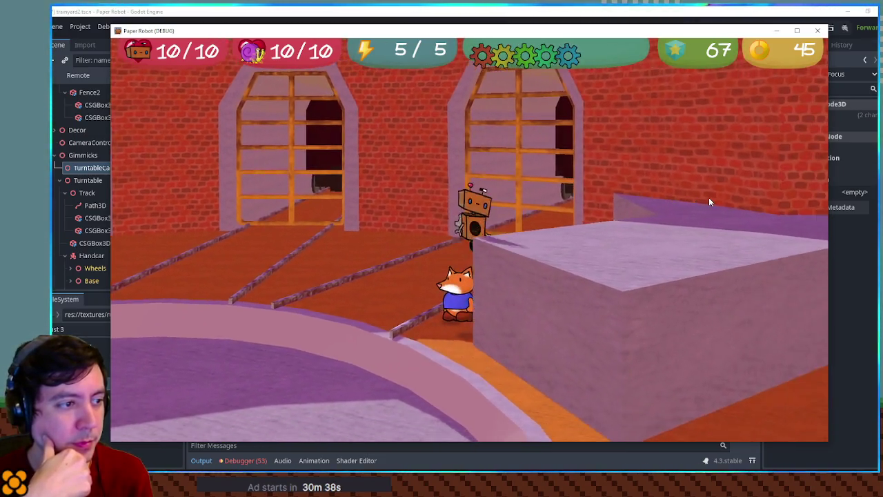
key(Right)
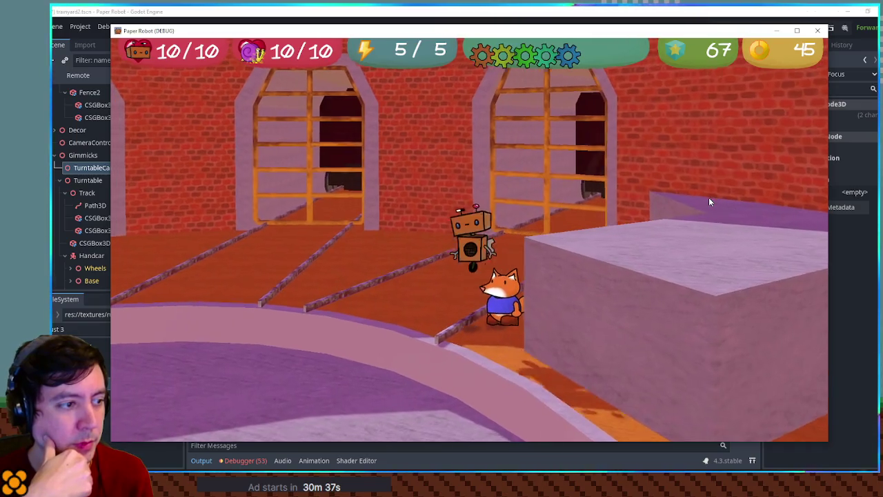
key(Left)
key(Right)
key(Up)
key(Down)
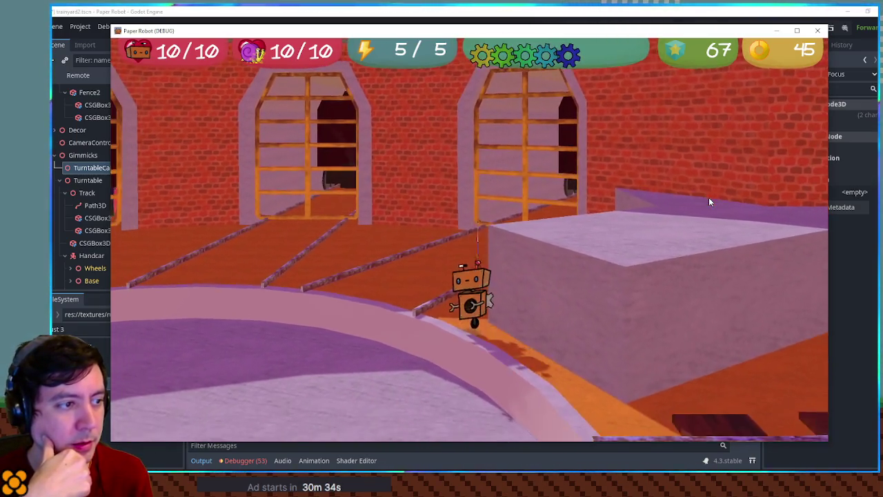
key(Right)
key(Up)
key(Down)
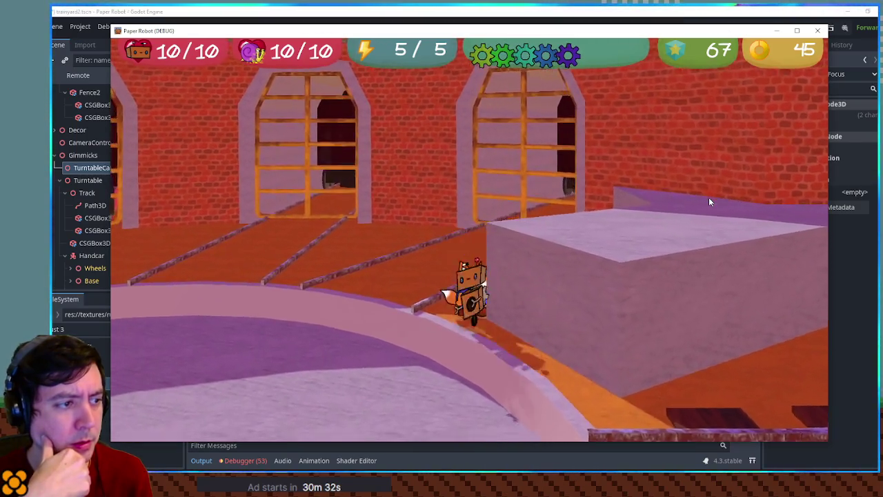
key(Right)
key(Up)
key(Down)
key(Right)
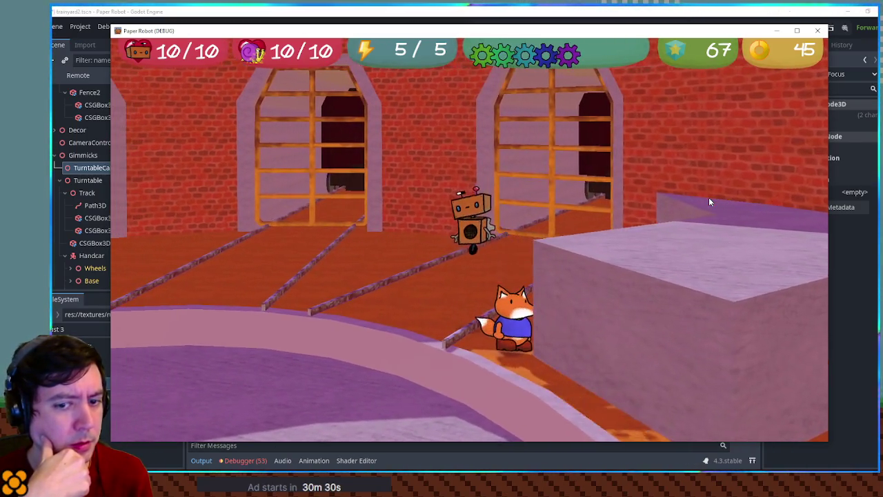
key(Left)
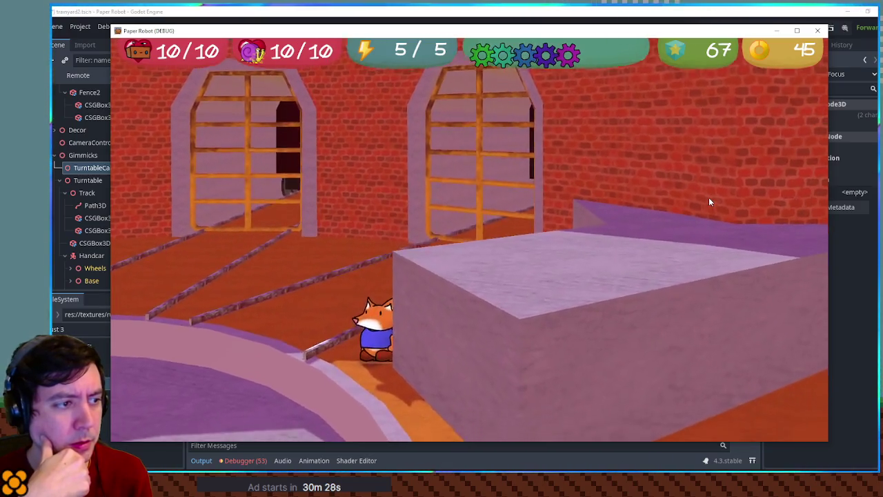
key(Right)
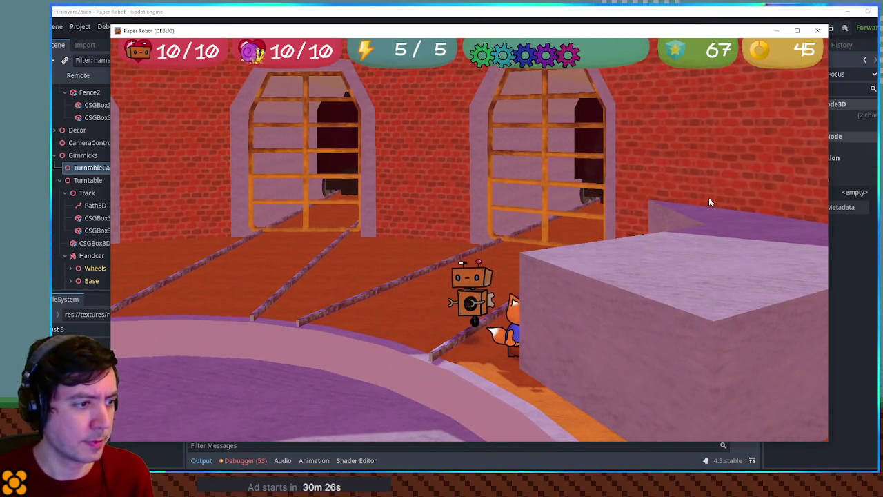
key(Up)
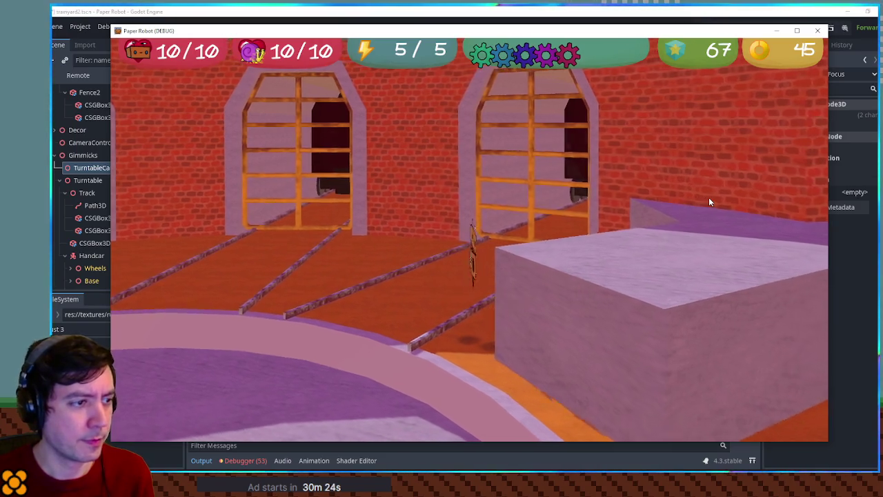
key(Down)
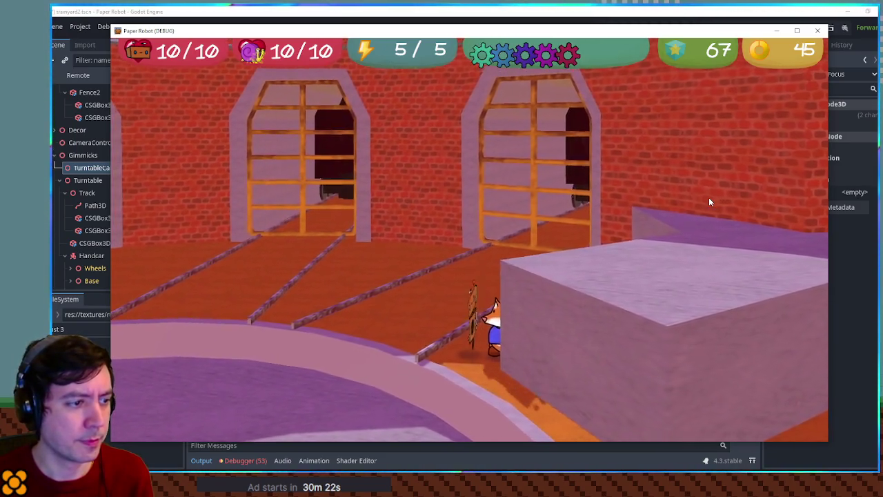
key(Up)
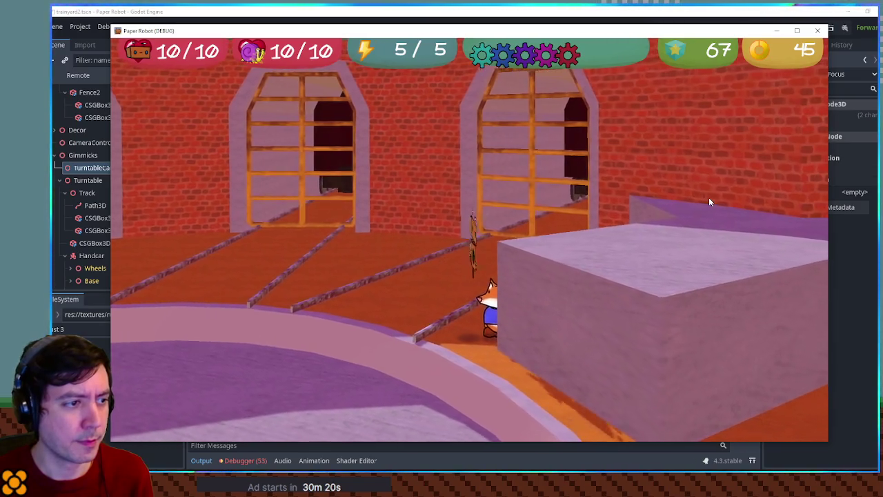
key(Up)
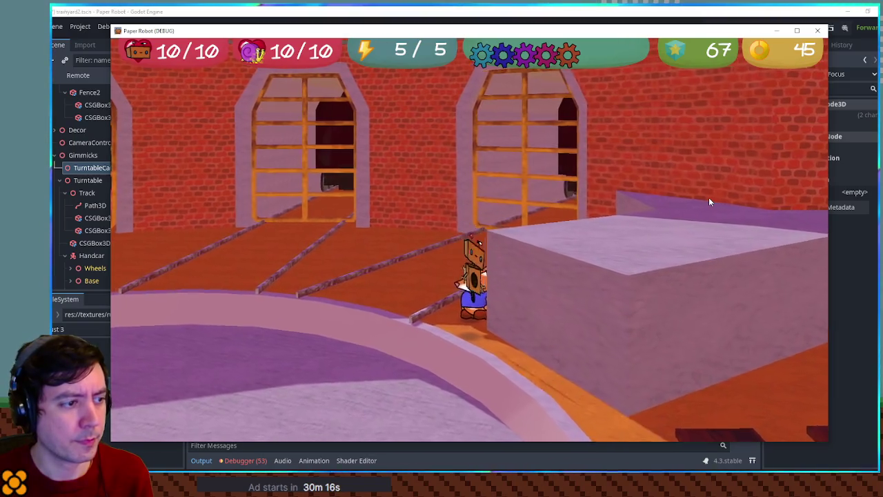
key(Down)
key(Left)
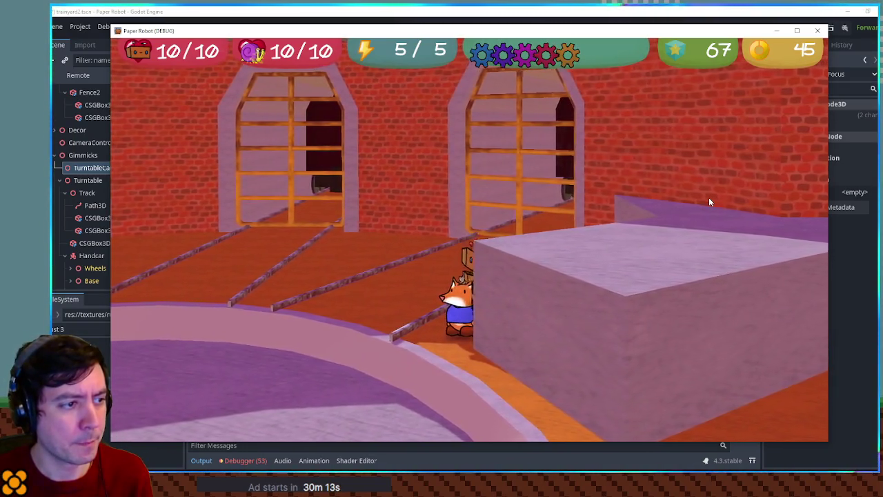
key(Right)
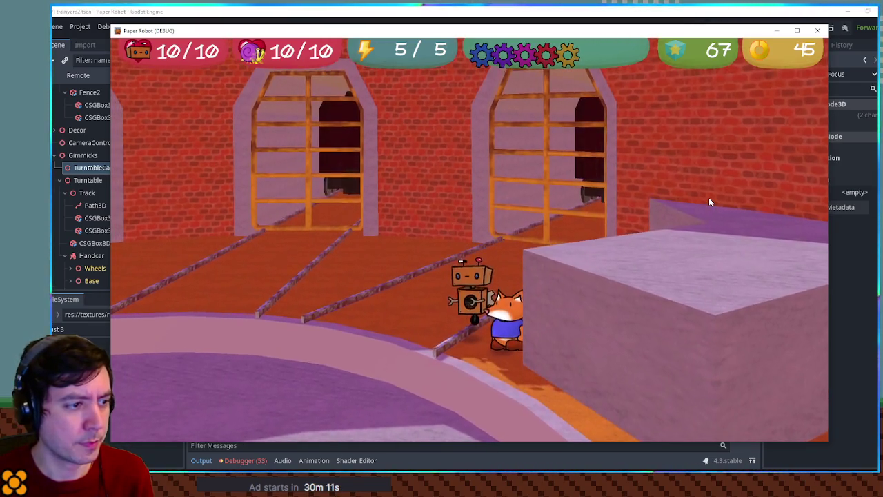
key(Left)
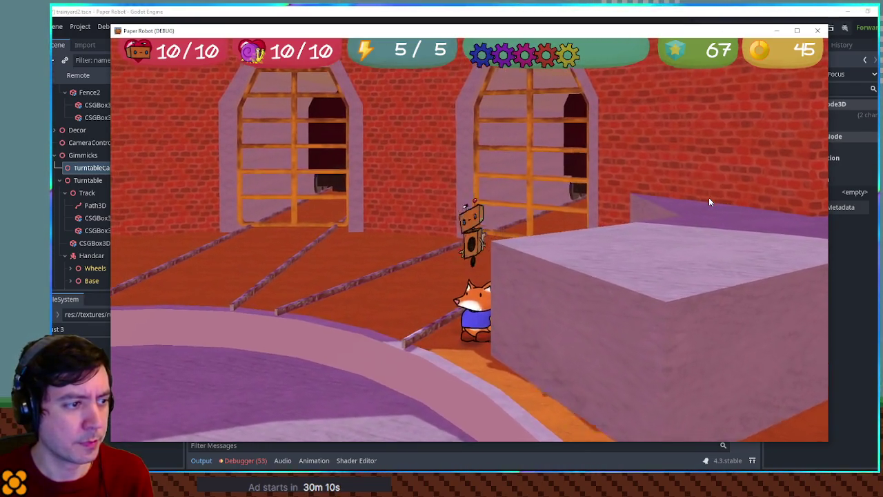
key(Right)
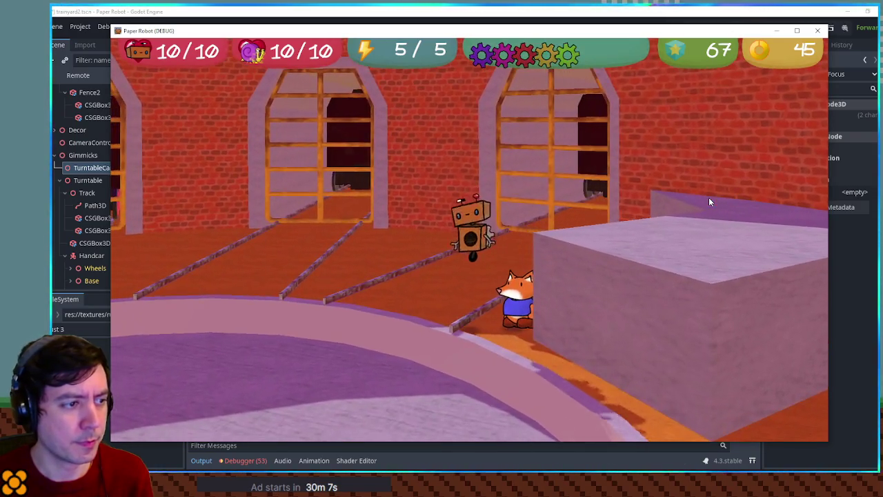
key(Left)
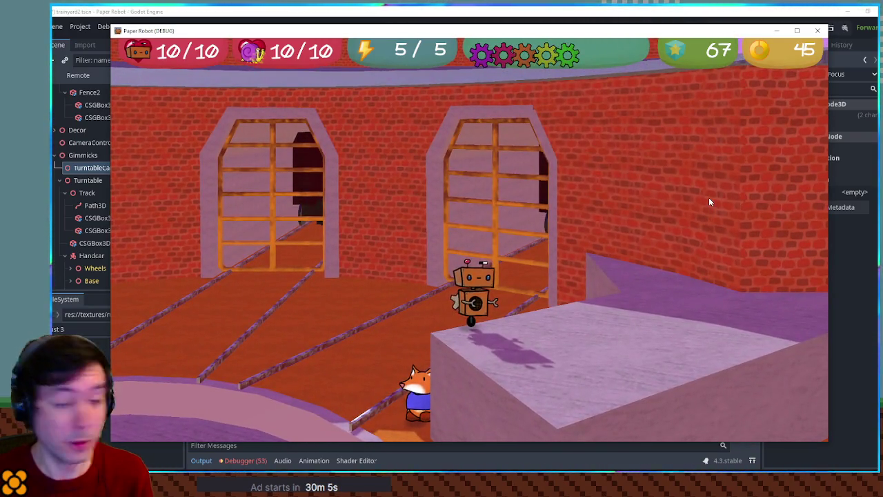
key(Up)
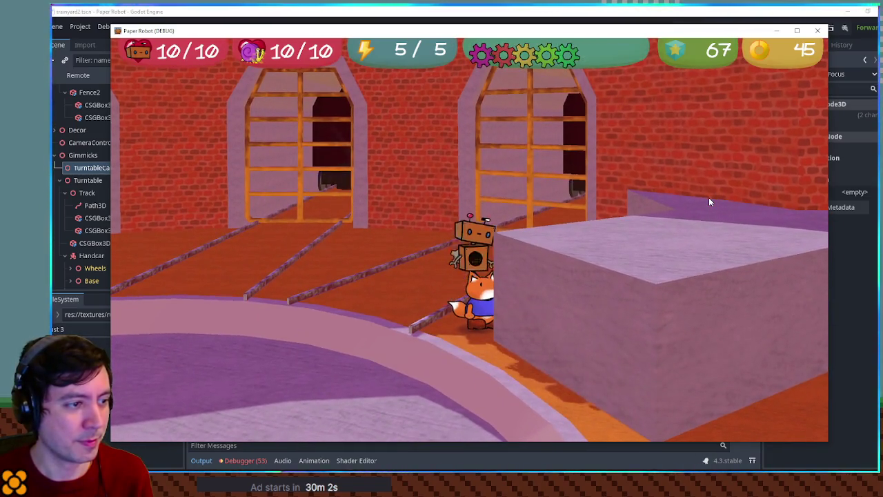
key(Left)
key(Right)
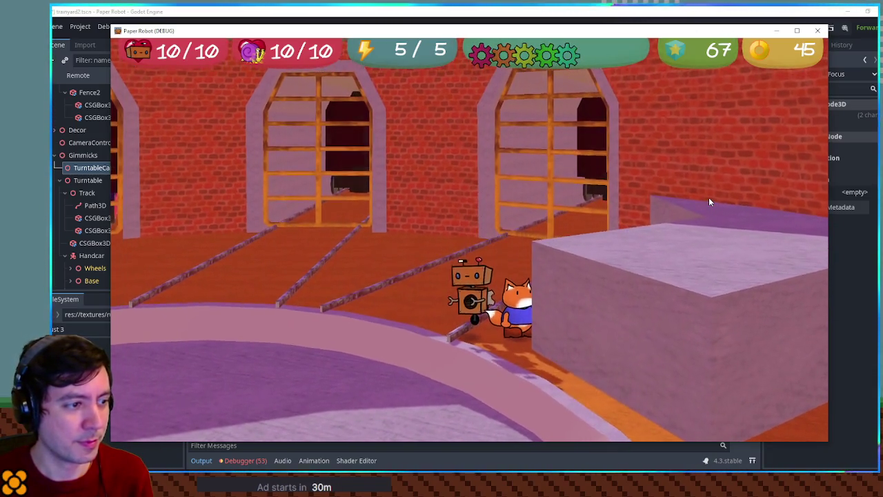
key(Up)
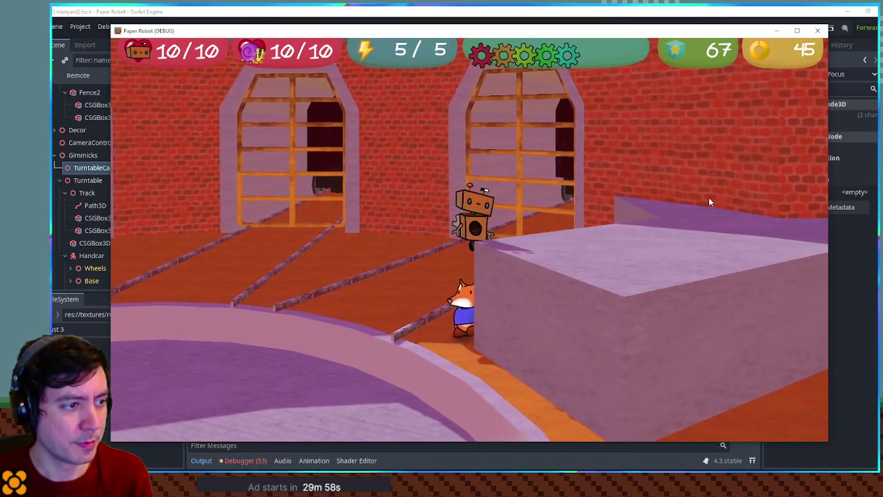
key(Left)
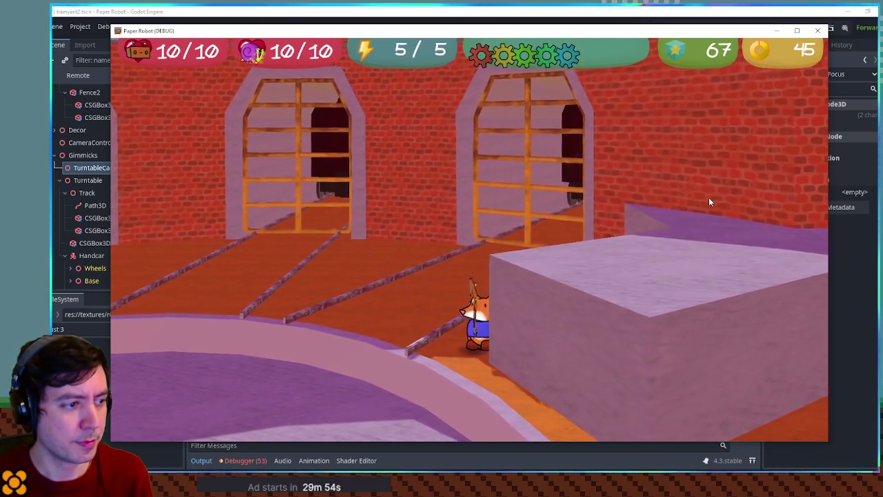
key(Up)
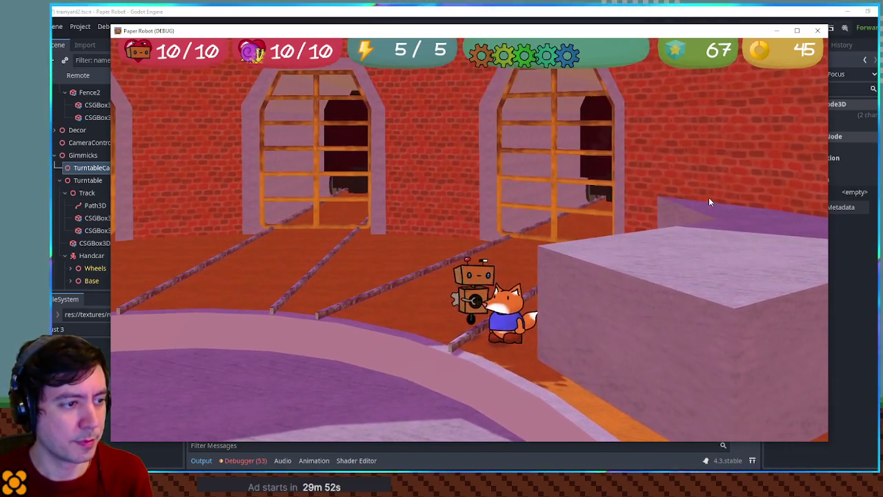